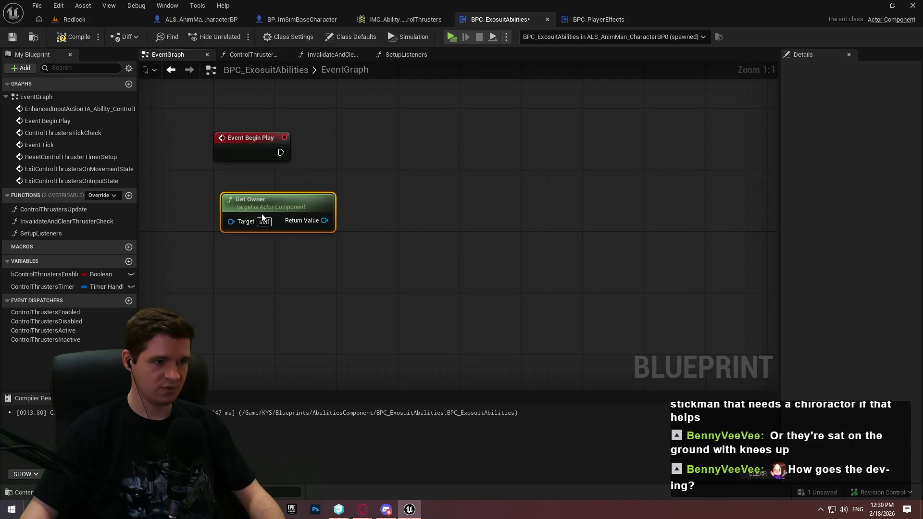
Save, then add a PlayerCharacter variable typed as an ALS AnimMan Character object reference
click(13, 37)
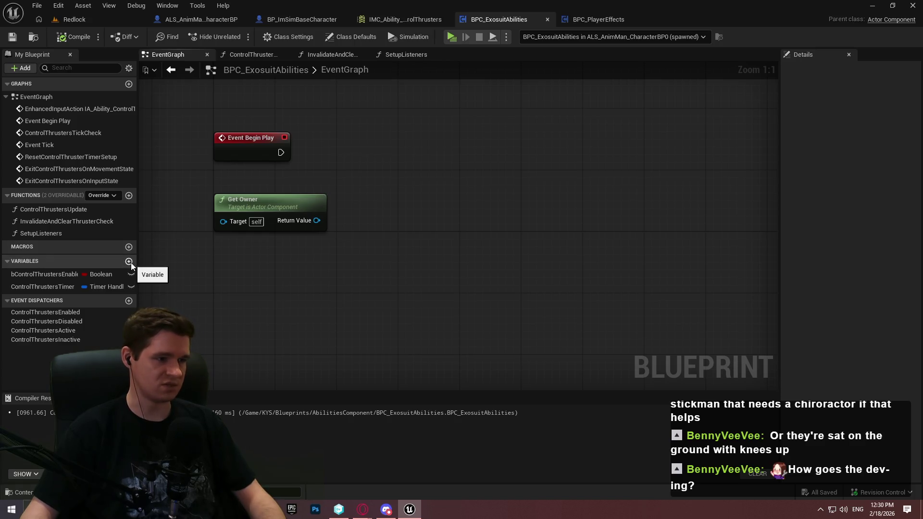
click(129, 261)
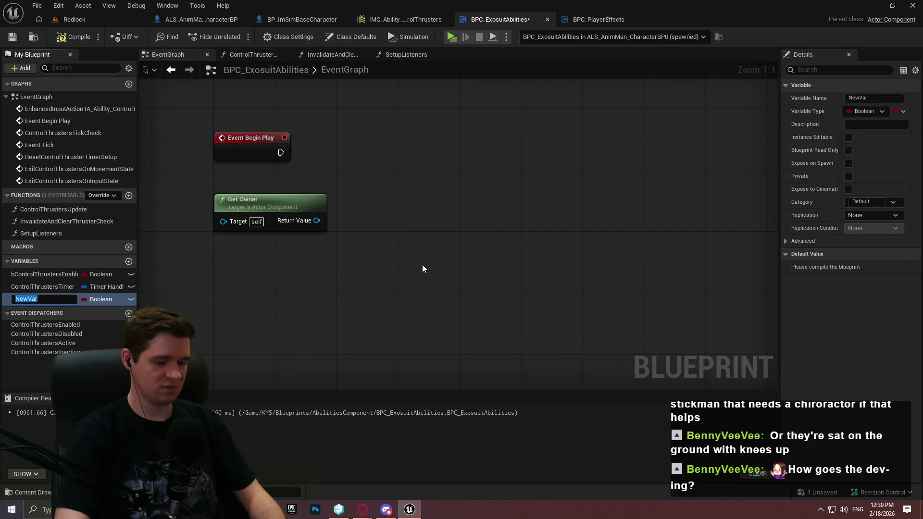
text(PlayerCharacter)
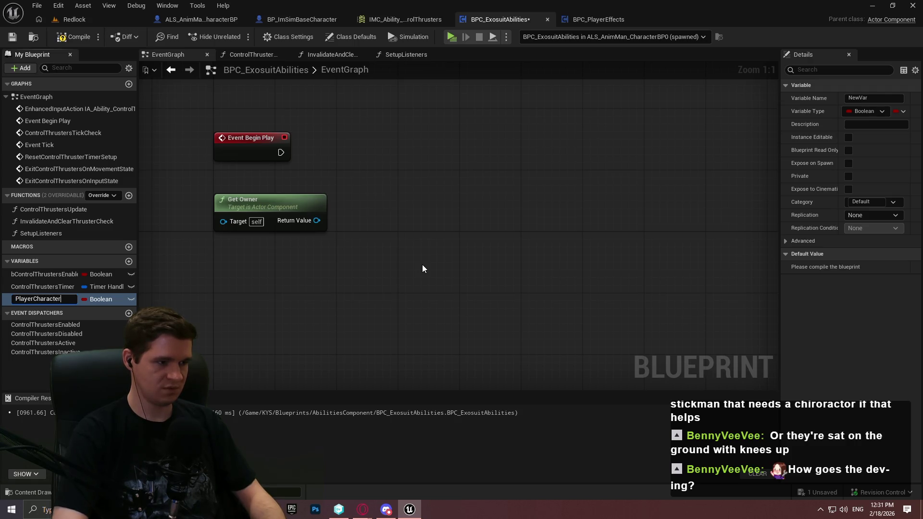
click(100, 299)
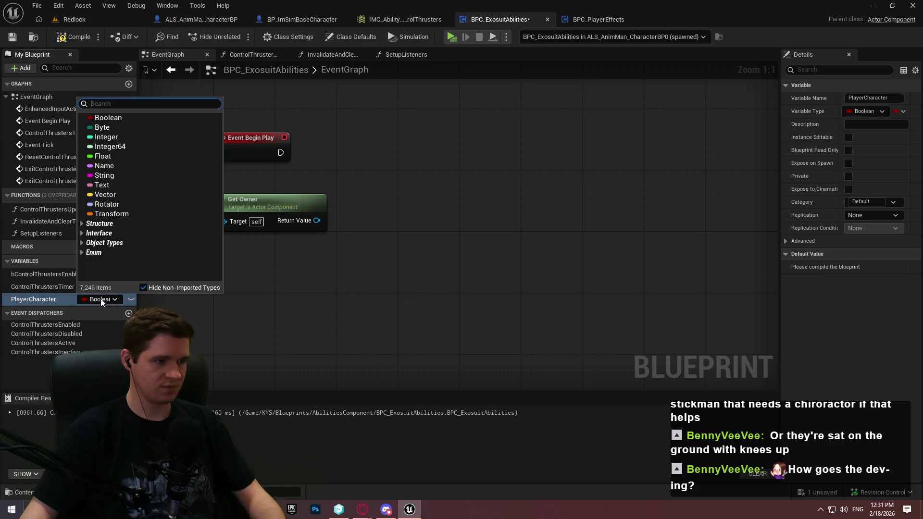
text(alsan)
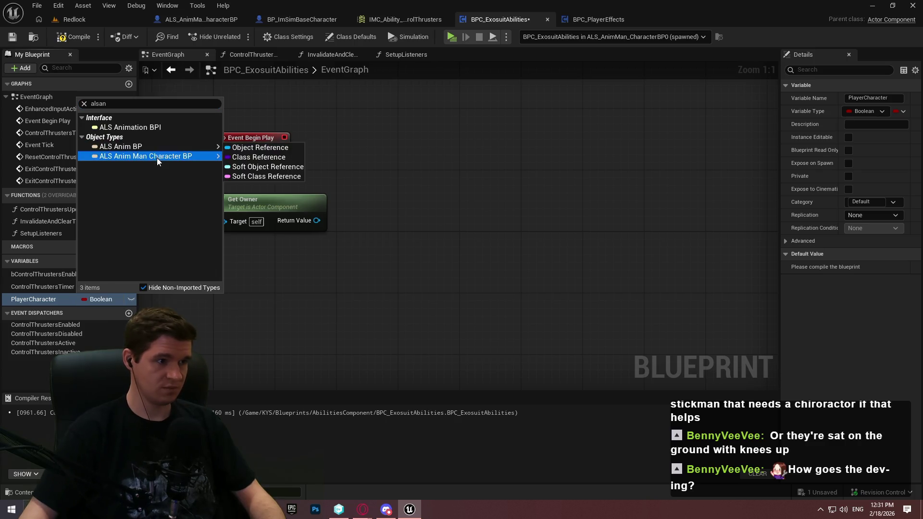
mouse_move(161, 146)
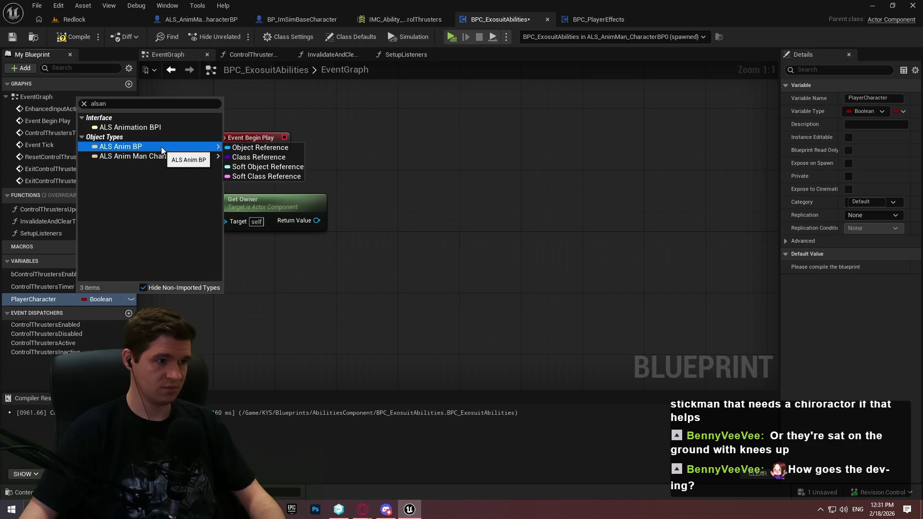
click(254, 157)
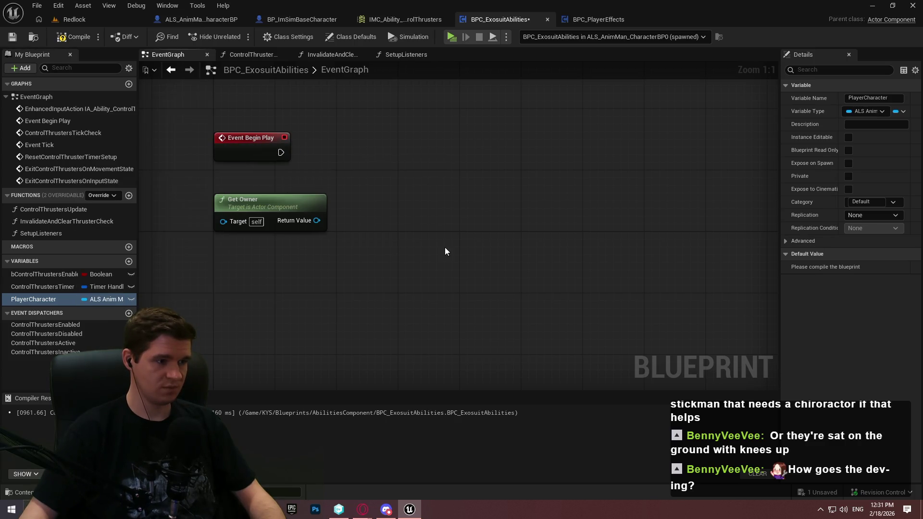
Compile and save, then cast Get Owner to ALS_AnimMan_CharacterBP, driven by Begin Play
click(73, 37)
click(12, 37)
drag(317, 220, 348, 215)
text(cast to als)
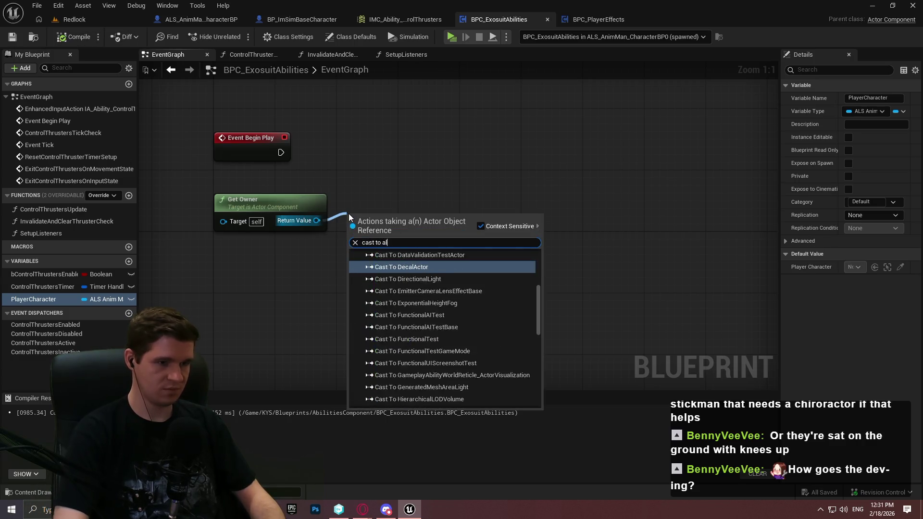
click(466, 294)
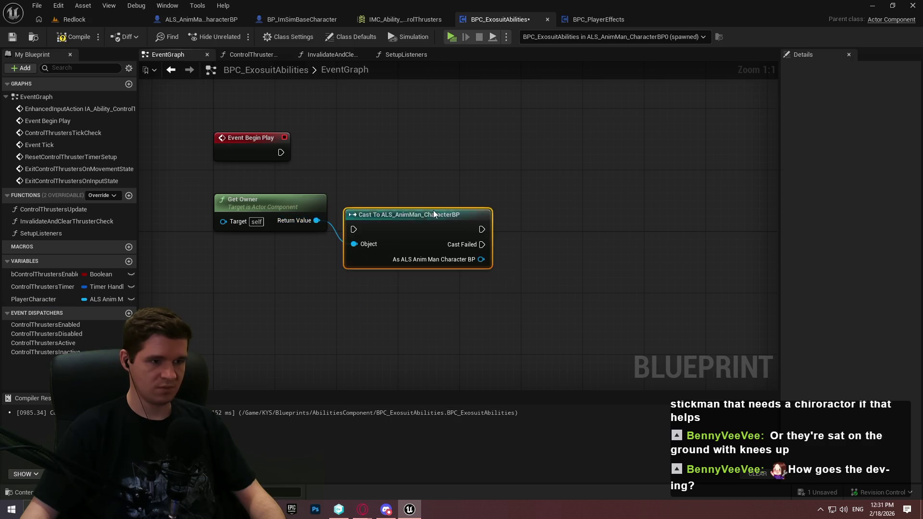
drag(355, 229, 280, 152)
mouse_move(429, 246)
mouse_down()
mouse_move(480, 149)
mouse_move(497, 161)
mouse_up()
Insert an Is Valid check on the owner between Begin Play and the cast
mouse_move(317, 221)
mouse_down()
mouse_move(365, 225)
mouse_move(280, 153)
mouse_up()
text(valid)
key(Down)
key(Return)
mouse_move(458, 245)
mouse_down()
mouse_move(423, 145)
mouse_move(532, 169)
mouse_up()
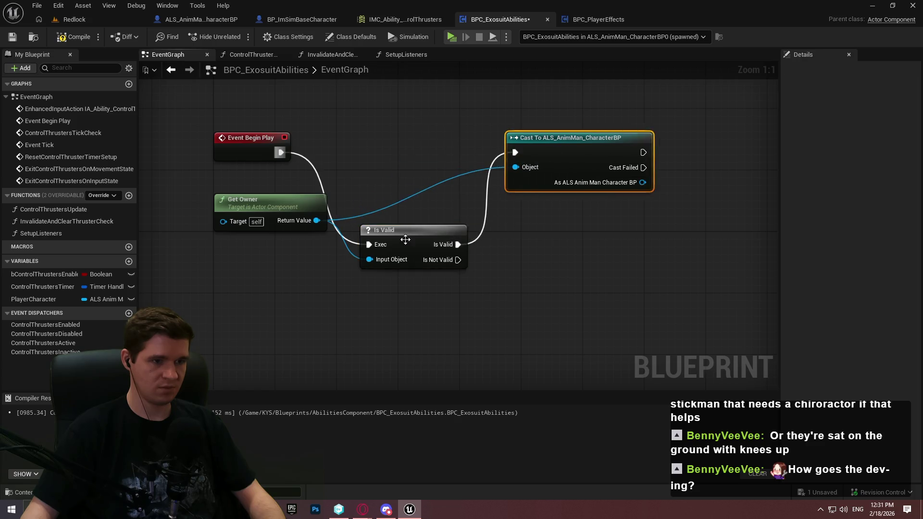
drag(402, 244, 410, 152)
click(547, 141)
click(378, 230)
Tidy the owner wire with a reroute and SET PlayerCharacter from the successful cast
double_click(387, 207)
drag(393, 206, 470, 221)
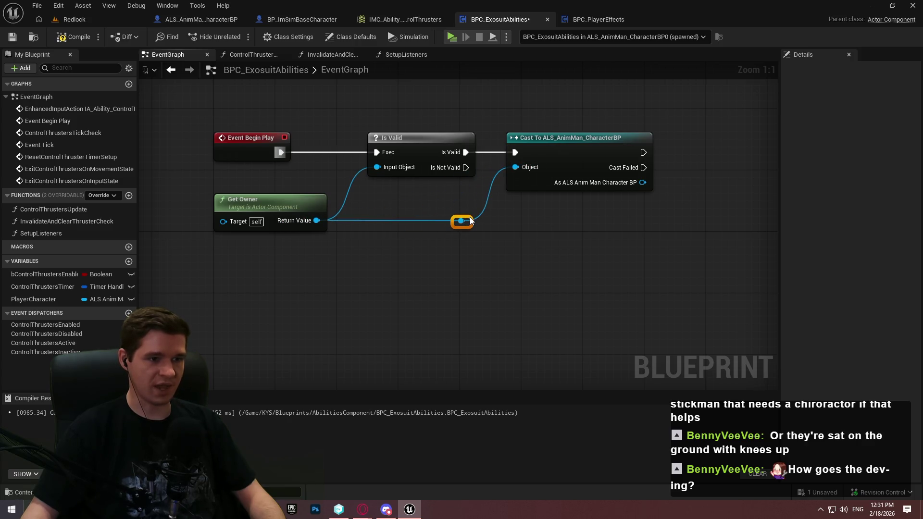
drag(491, 190, 512, 194)
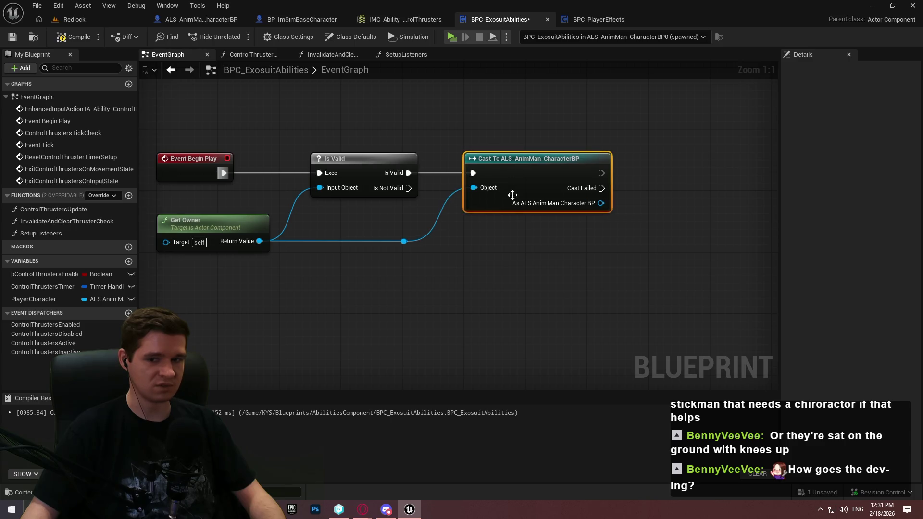
mouse_move(27, 302)
mouse_down()
mouse_move(583, 169)
mouse_move(553, 213)
mouse_move(534, 207)
mouse_up()
click(613, 194)
mouse_move(593, 177)
mouse_down()
mouse_move(576, 167)
mouse_move(534, 177)
mouse_up()
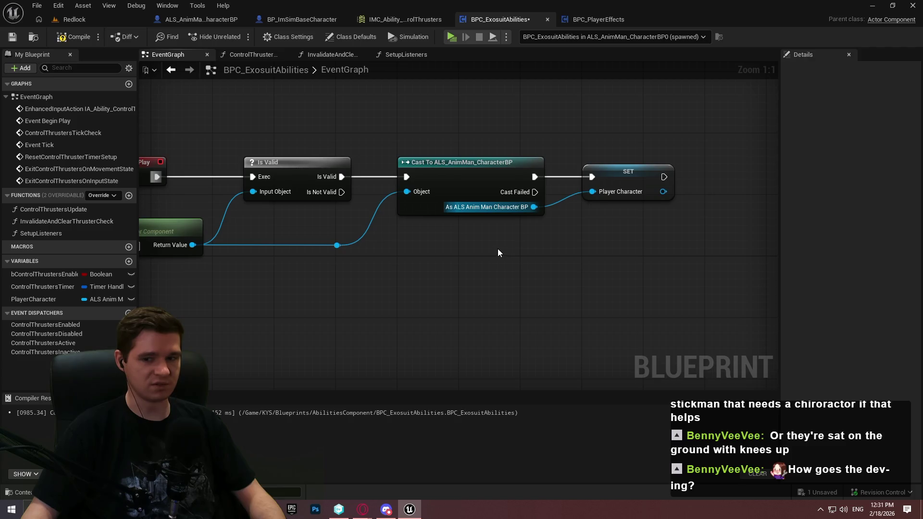
right_click(459, 241)
Add a Get Player Character node to the event graph
text(get player ch)
key(Return)
drag(626, 337, 481, 232)
key(Delete)
right_click(455, 256)
text(get player chara)
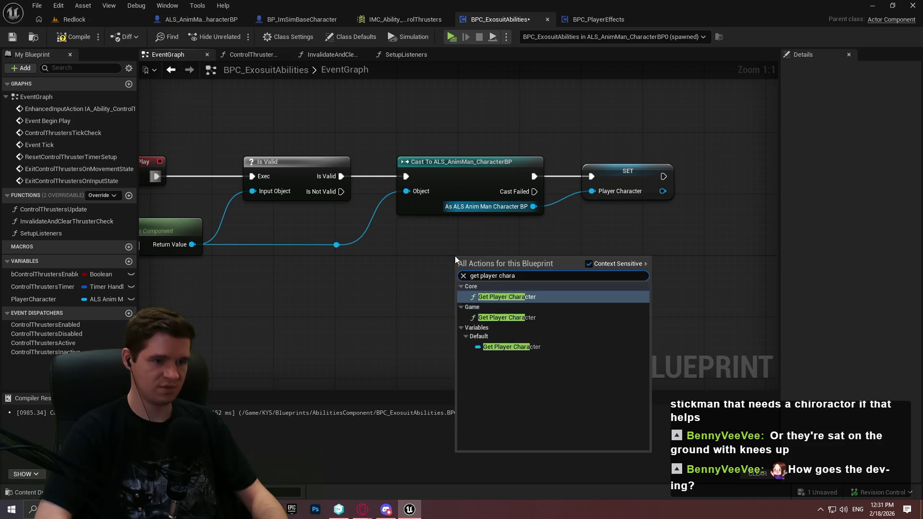
key(Return)
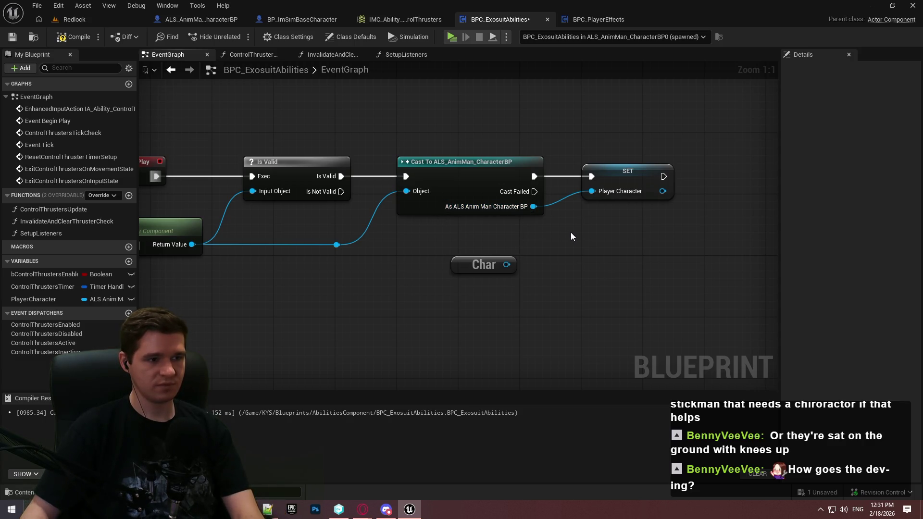
Delete the cast, SET, Get Owner and reroute nodes and the PlayerCharacter variable
drag(738, 211, 505, 183)
key(Delete)
drag(376, 262, 184, 228)
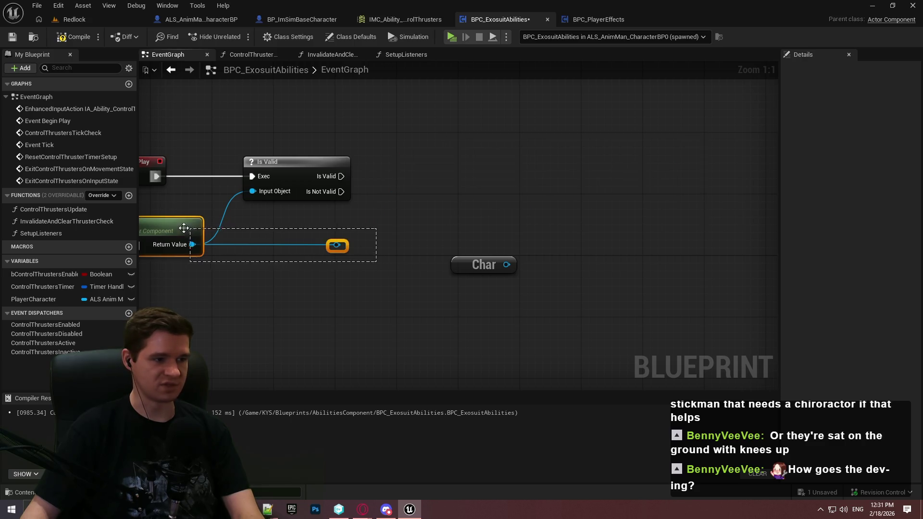
key(Delete)
click(16, 299)
key(Delete)
Feed Get Player Character into the Is Valid check, placed beside it
mouse_move(504, 266)
mouse_down()
mouse_move(205, 235)
mouse_move(252, 197)
mouse_up()
click(259, 220)
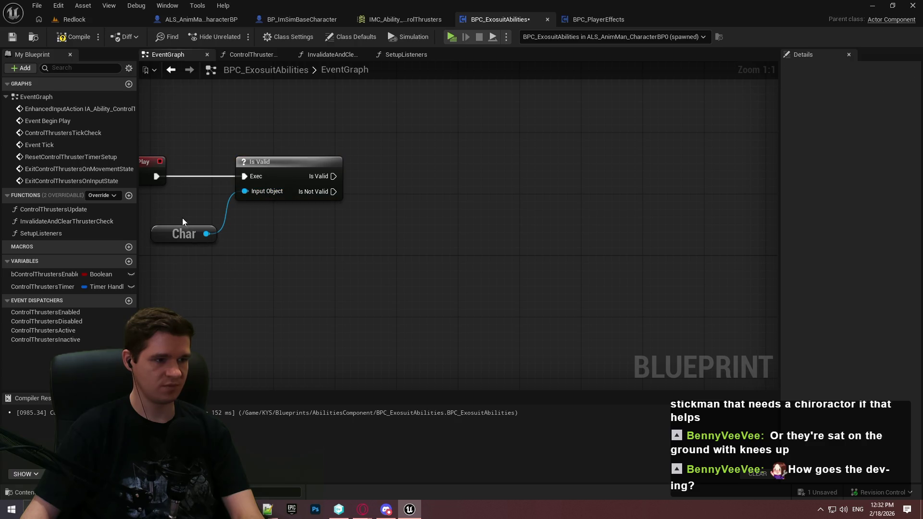
drag(182, 222, 175, 207)
click(232, 246)
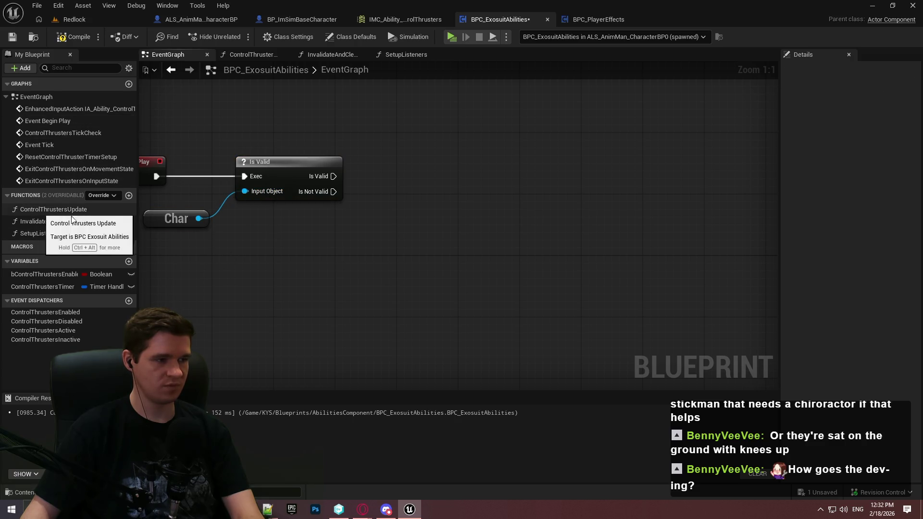
Call SetupListeners on the Is Valid path, then compile and save
mouse_move(59, 235)
mouse_down()
mouse_move(420, 139)
mouse_move(387, 161)
mouse_move(330, 177)
mouse_up()
drag(420, 171, 413, 164)
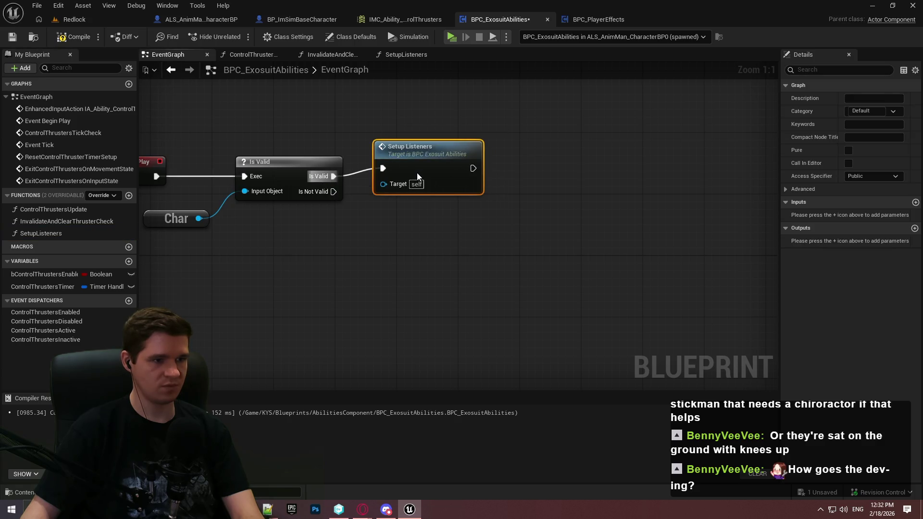
click(67, 41)
key(ctrl+s)
scroll(586, 185, down, 1)
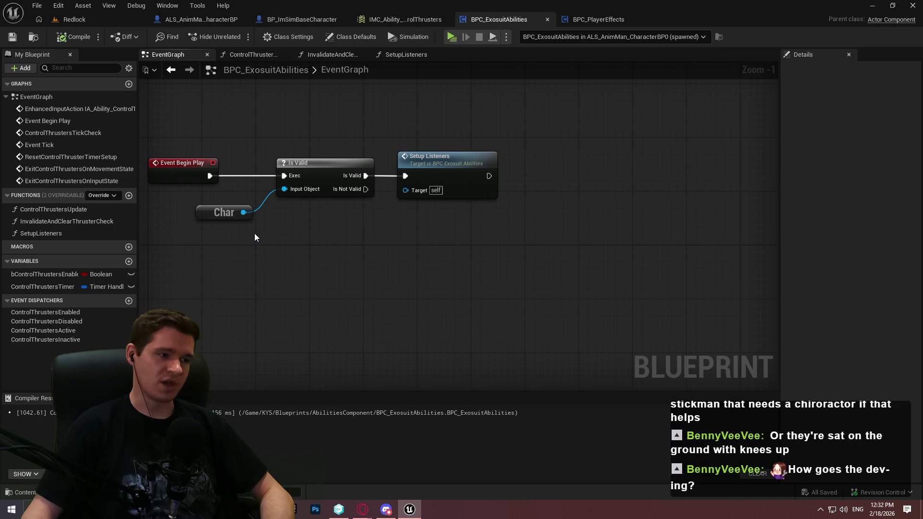
Open ControlThrustersUpdate and look over its Branch and hazard config nodes
double_click(52, 210)
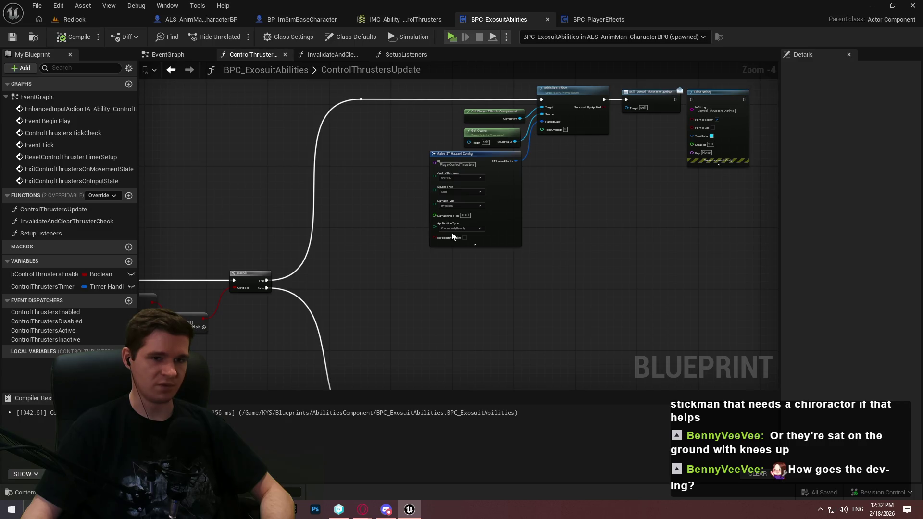
drag(604, 234, 561, 219)
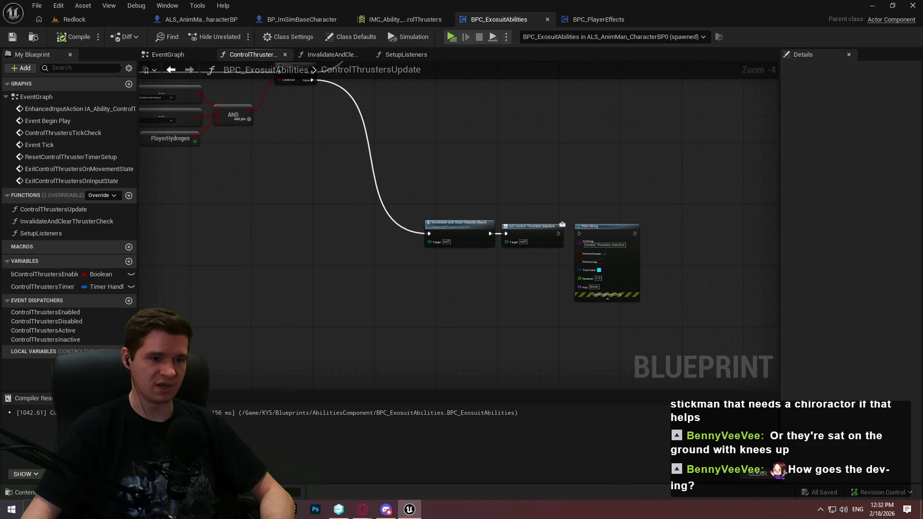
drag(380, 183, 441, 279)
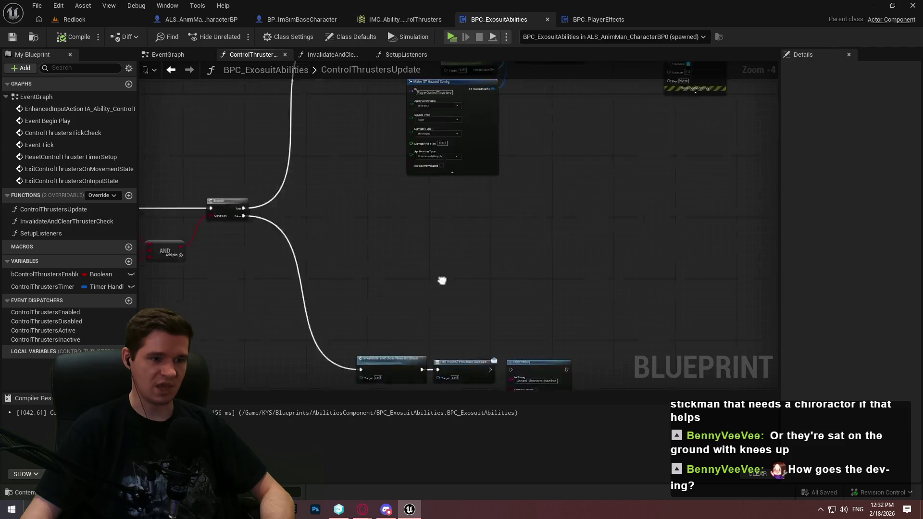
scroll(411, 262, up, 2)
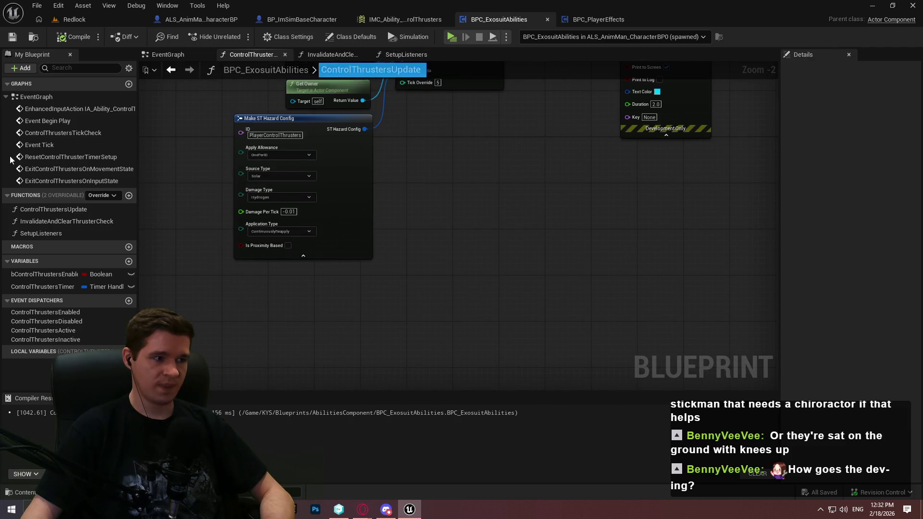
click(185, 54)
click(223, 212)
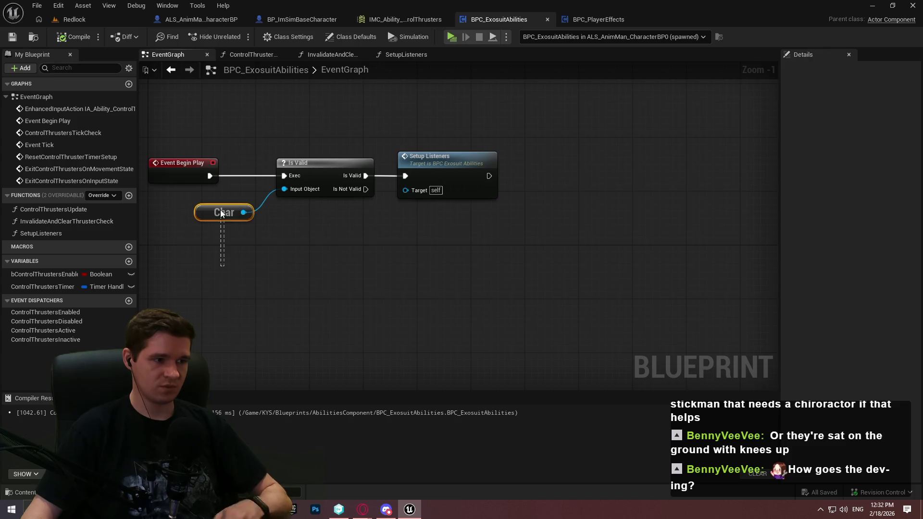
Review SetupListeners and InvalidateAndClearThrusterCheck, then place Get Player Character in ControlThrustersUpdate
click(408, 57)
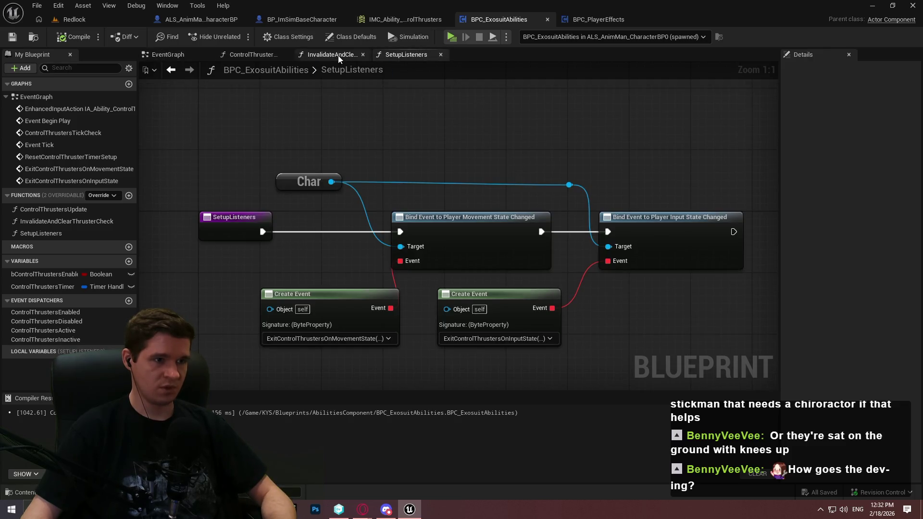
click(338, 56)
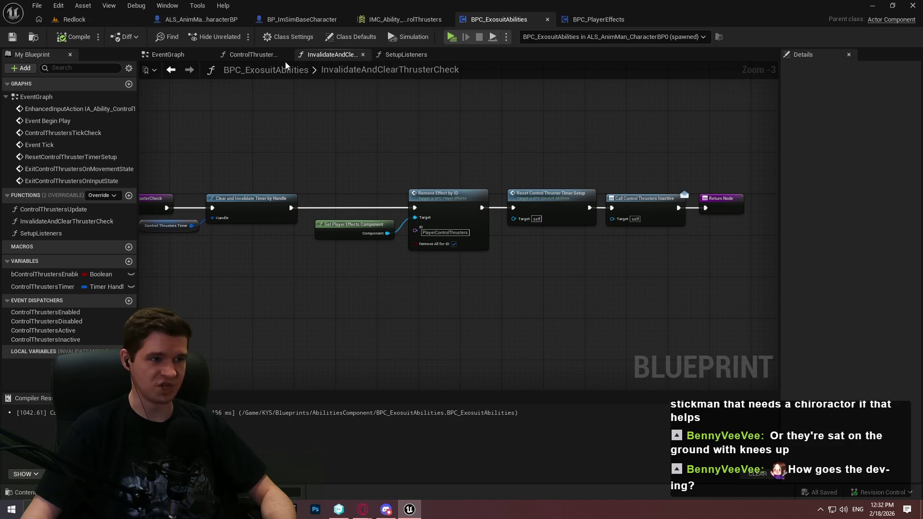
click(269, 55)
drag(451, 271, 529, 257)
Add a Get Character Movement node wired from Char and line it up
text(character )
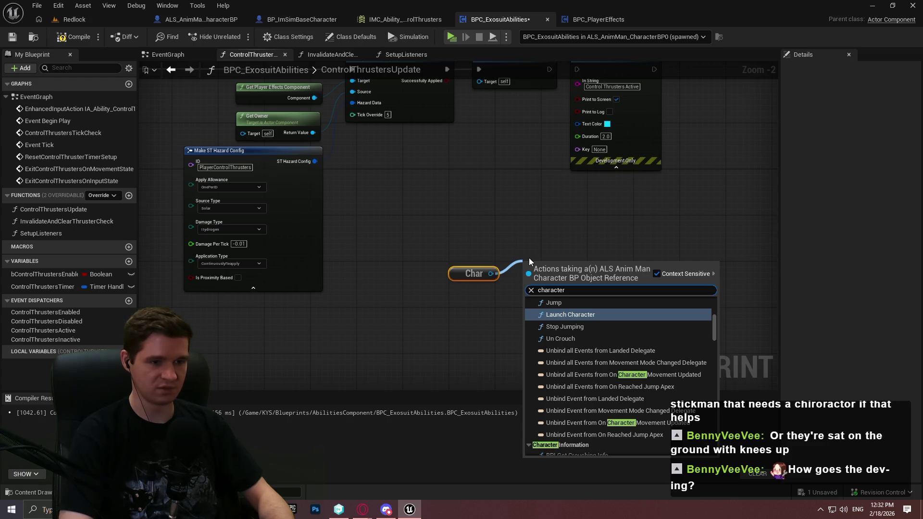
text(movement con)
key(BackSpace)
key(BackSpace)
key(BackSpace)
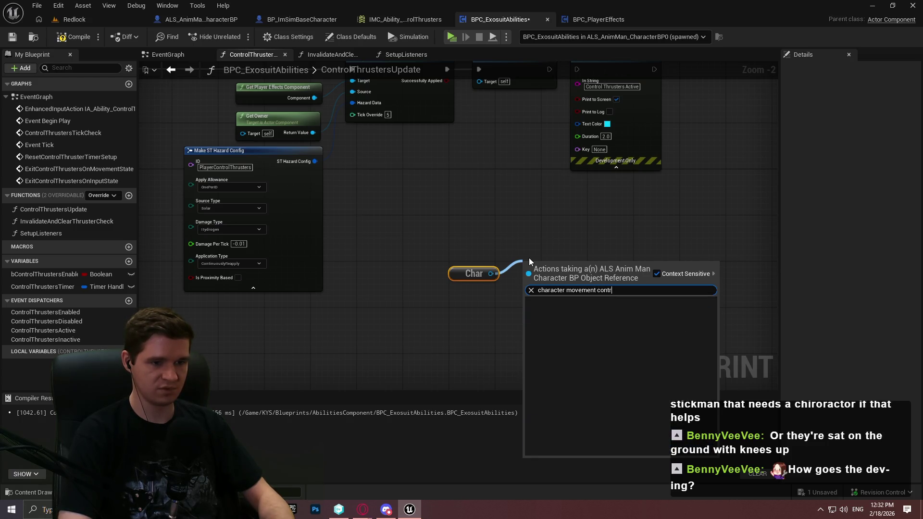
key(BackSpace)
key(BackSpace)
key(BackSpace)
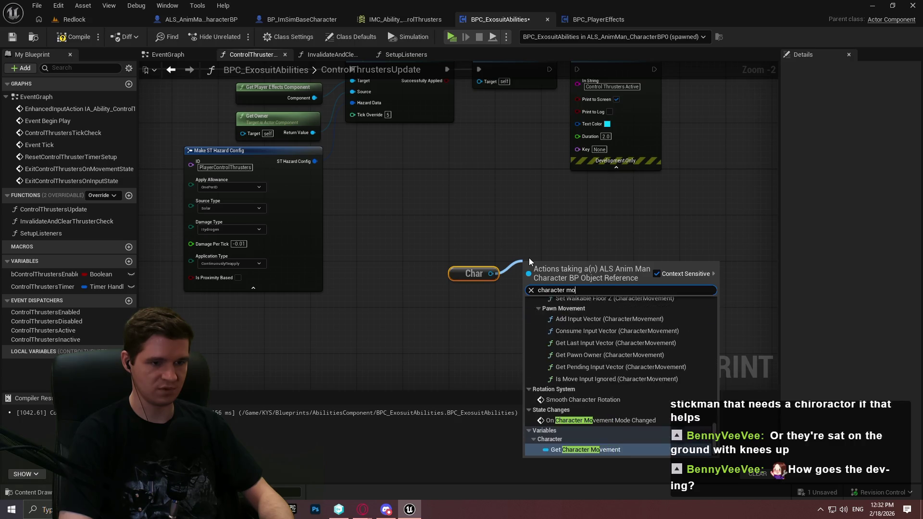
text(c)
key(BackSpace)
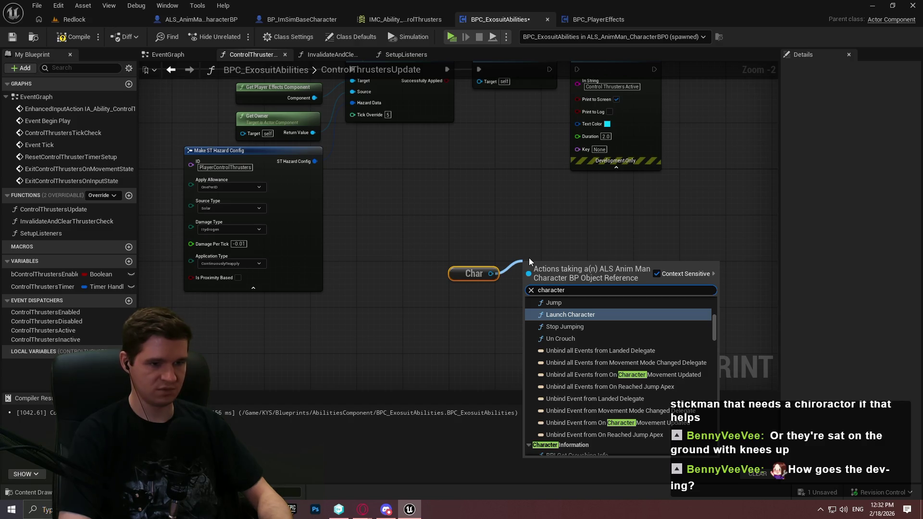
click(467, 218)
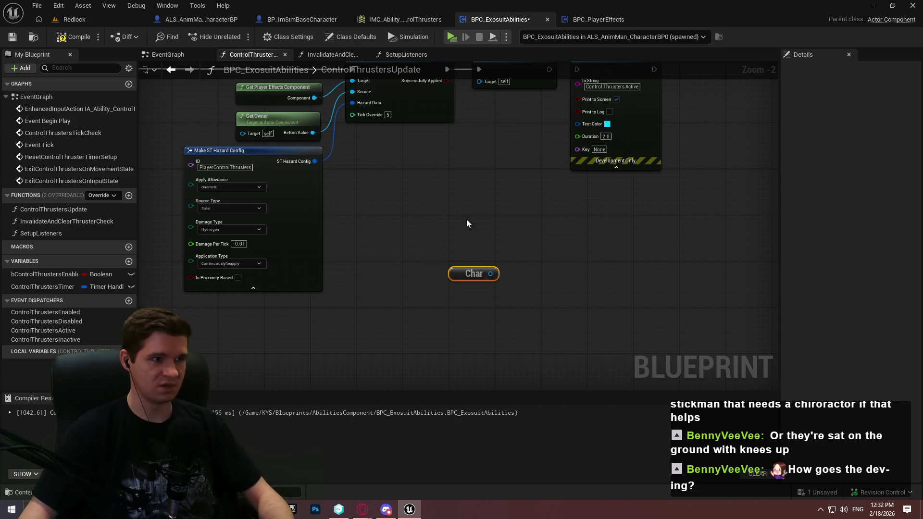
drag(491, 273, 557, 242)
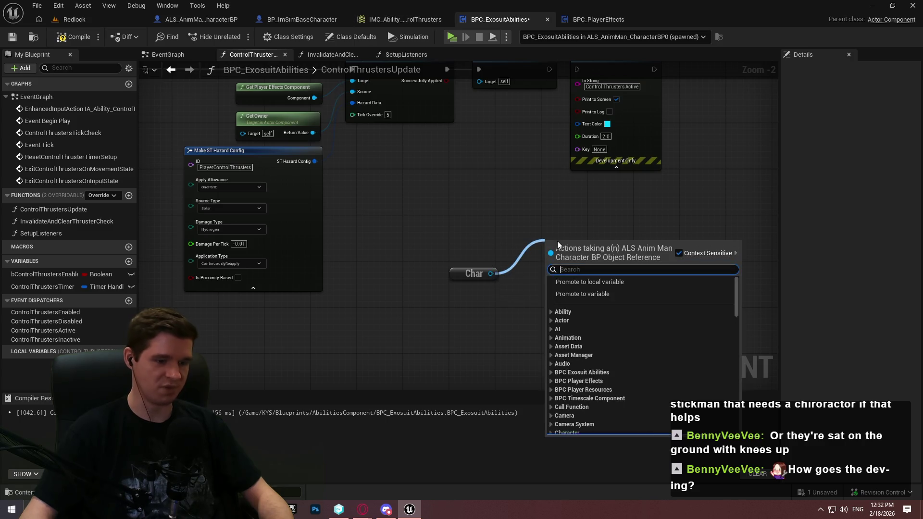
text(character movement c)
key(BackSpace)
key(Return)
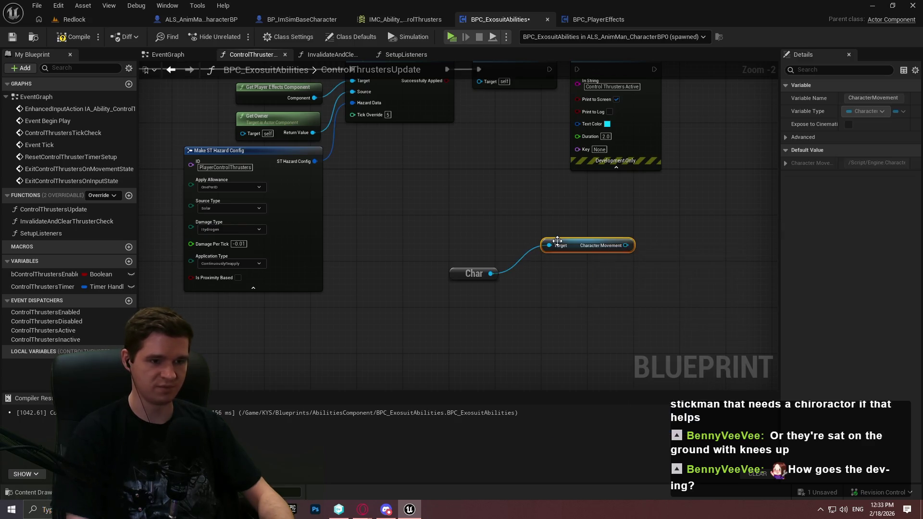
scroll(522, 238, up, 2)
drag(591, 242, 547, 281)
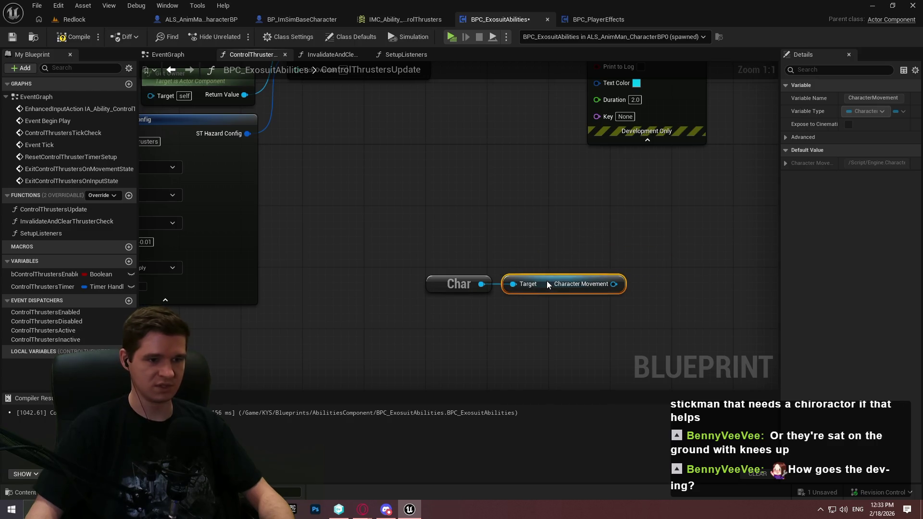
Add a Set Air Control Boost Multiplier node off Character Movement
drag(614, 284, 680, 231)
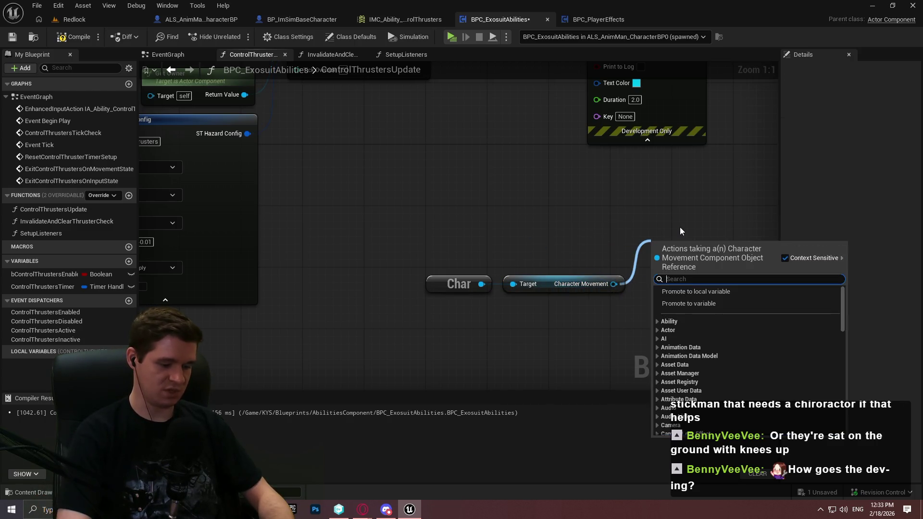
text(air)
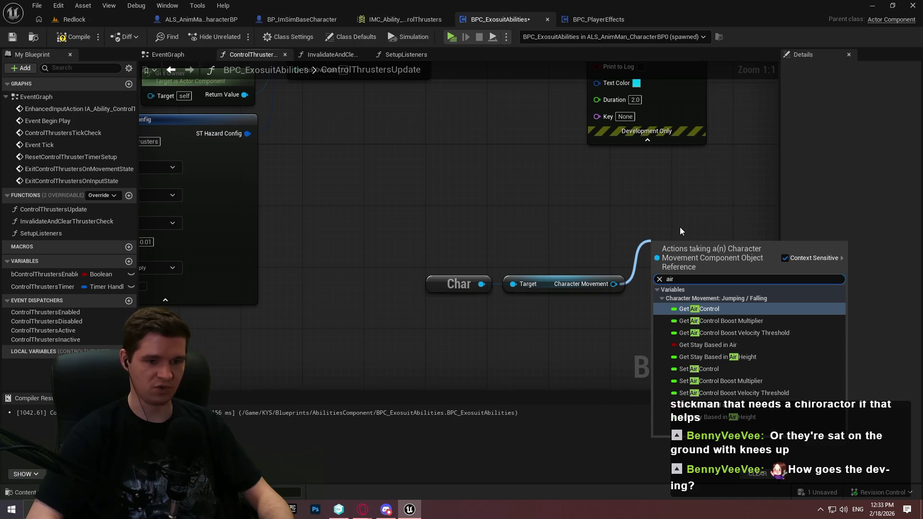
key(Down)
key(Down)
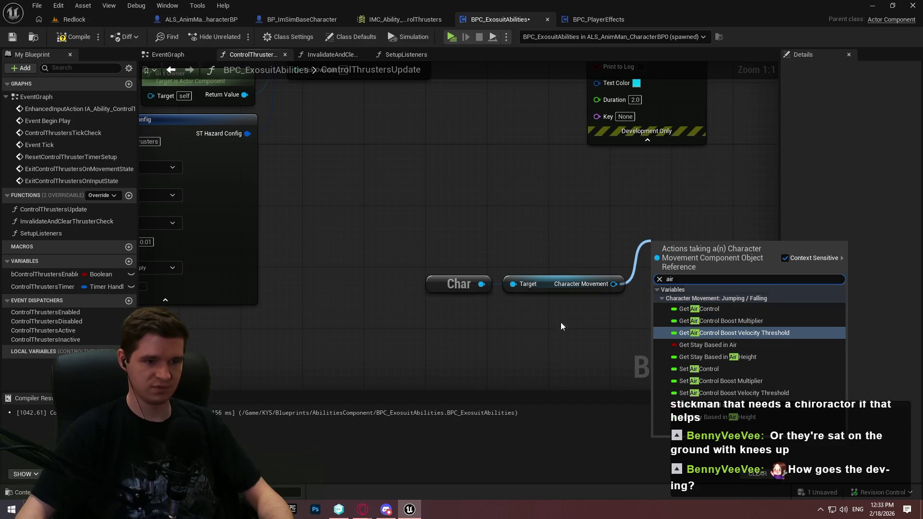
drag(482, 284, 532, 335)
text(set air con)
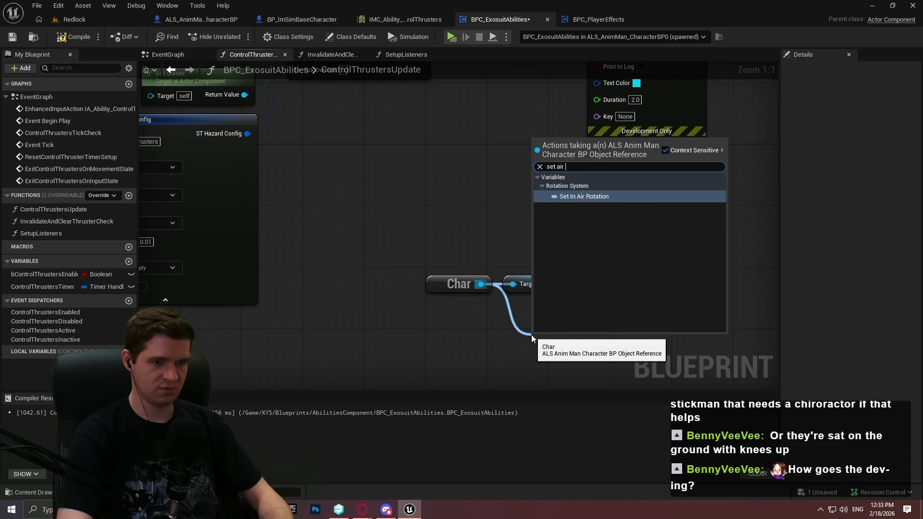
key(Escape)
mouse_move(591, 287)
mouse_down()
mouse_move(664, 236)
mouse_move(538, 275)
mouse_move(546, 284)
mouse_up()
drag(614, 284, 666, 224)
text(set)
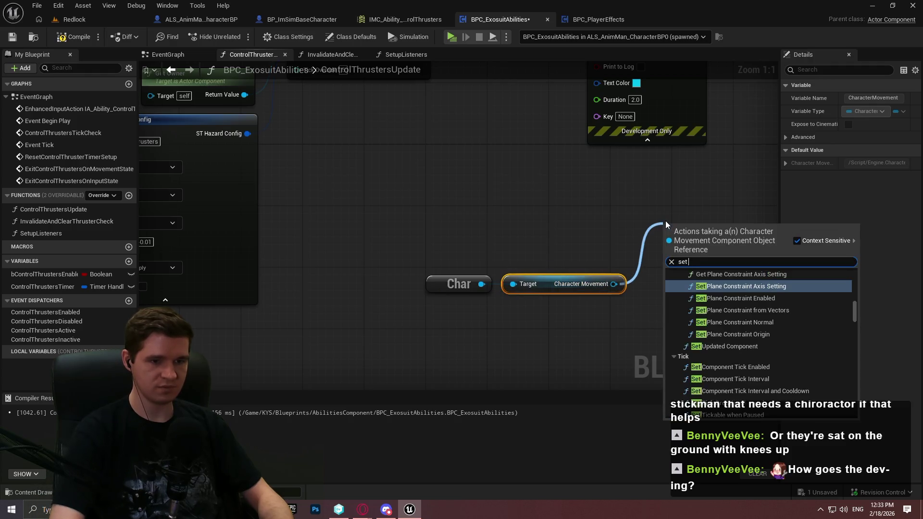
text( air contr)
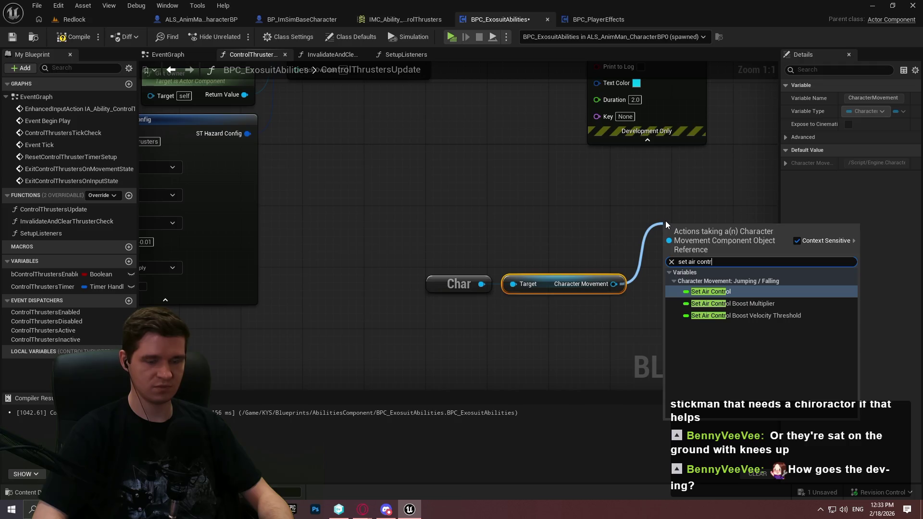
key(Down)
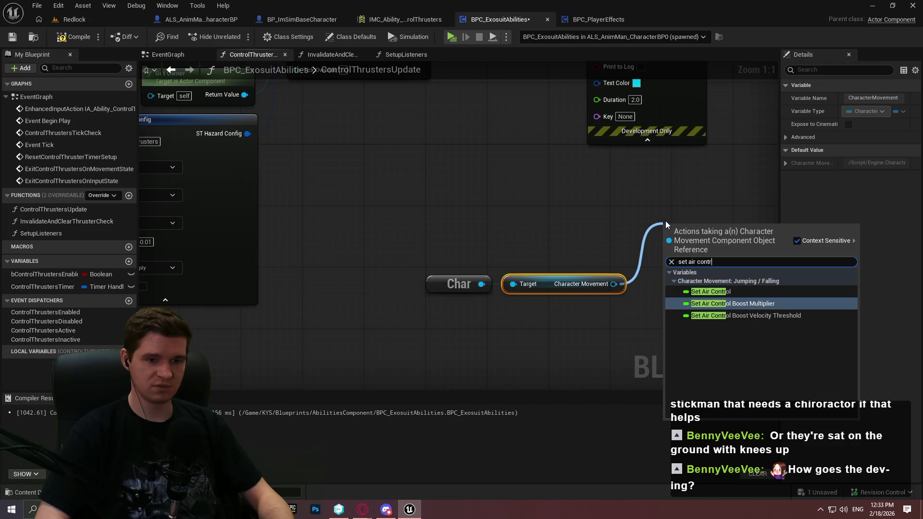
key(Return)
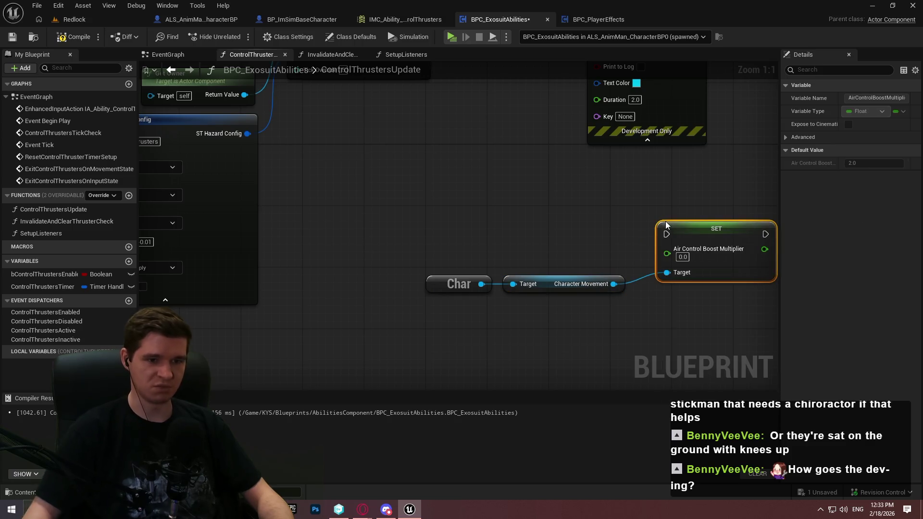
click(571, 201)
click(201, 19)
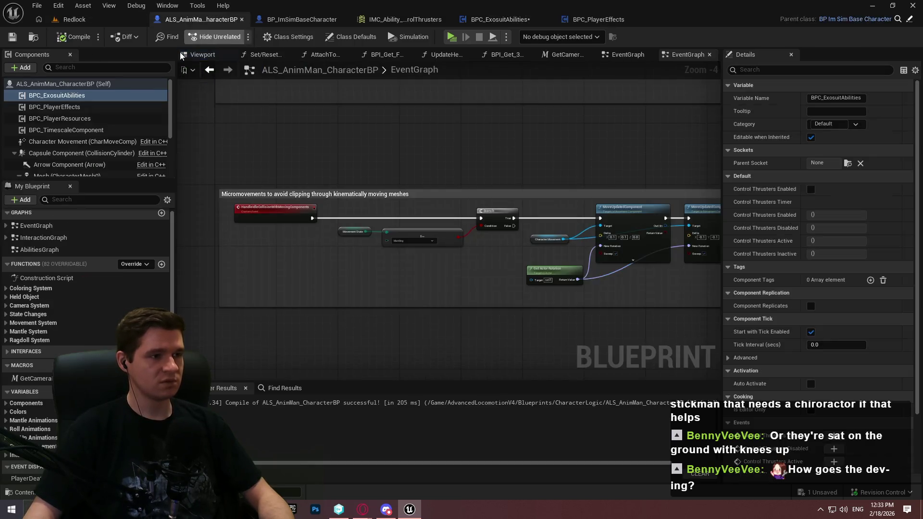
Filter Character Movement's Details by 'airc' to show Air Control 0.5 and Boost Multiplier 2.0
scroll(72, 163, down, 3)
scroll(72, 162, down, 3)
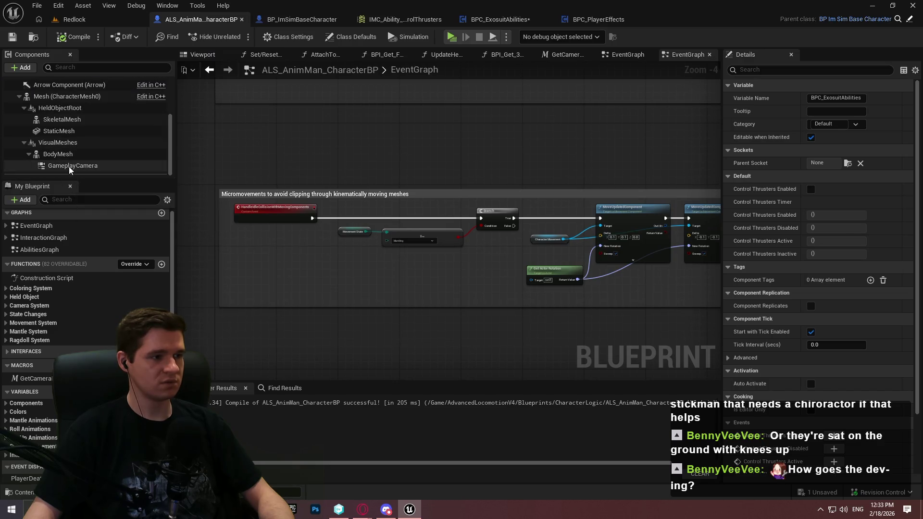
scroll(87, 132, up, 5)
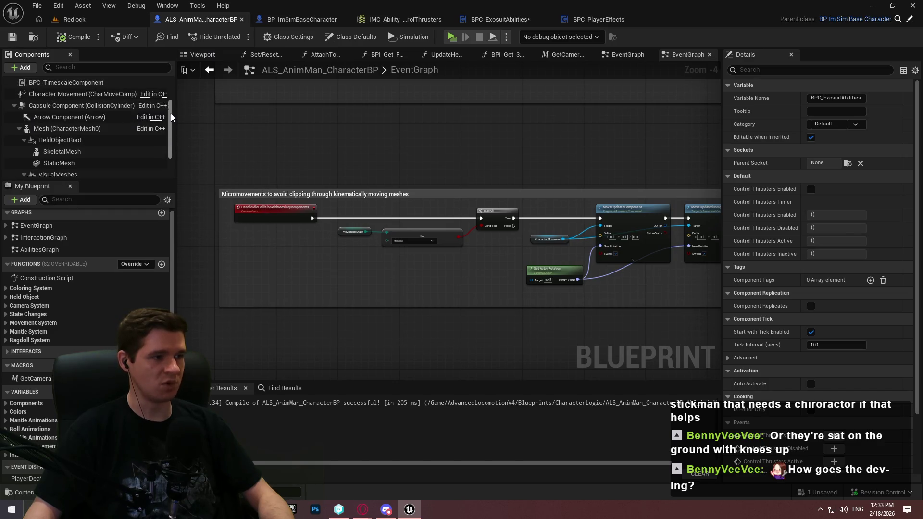
click(86, 127)
click(793, 69)
text(airc)
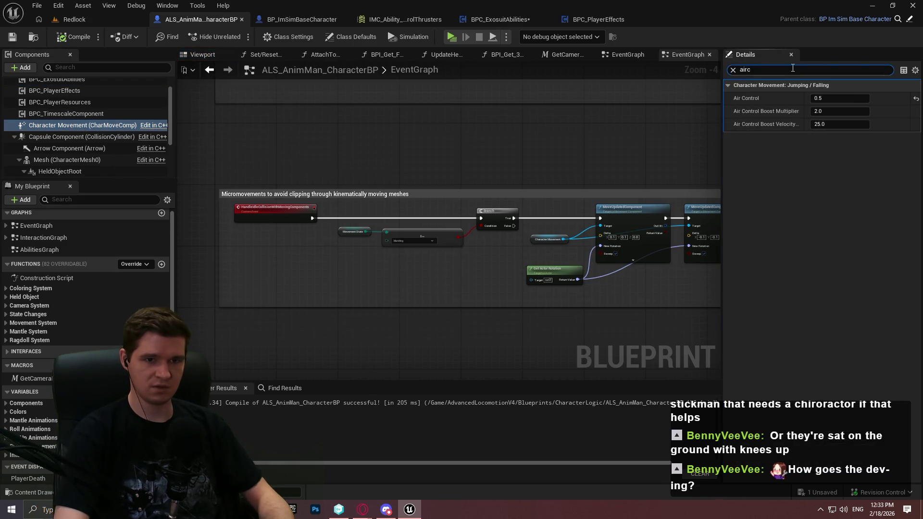
mouse_move(745, 117)
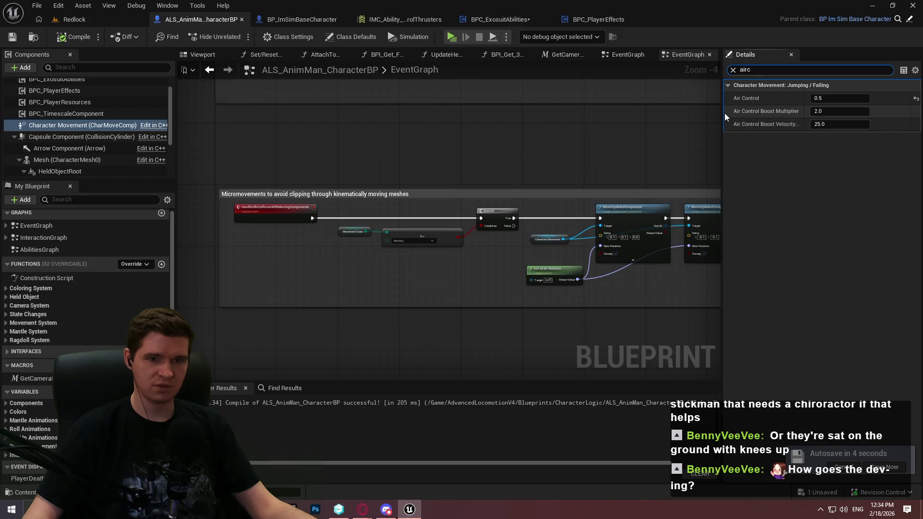
drag(722, 104, 635, 107)
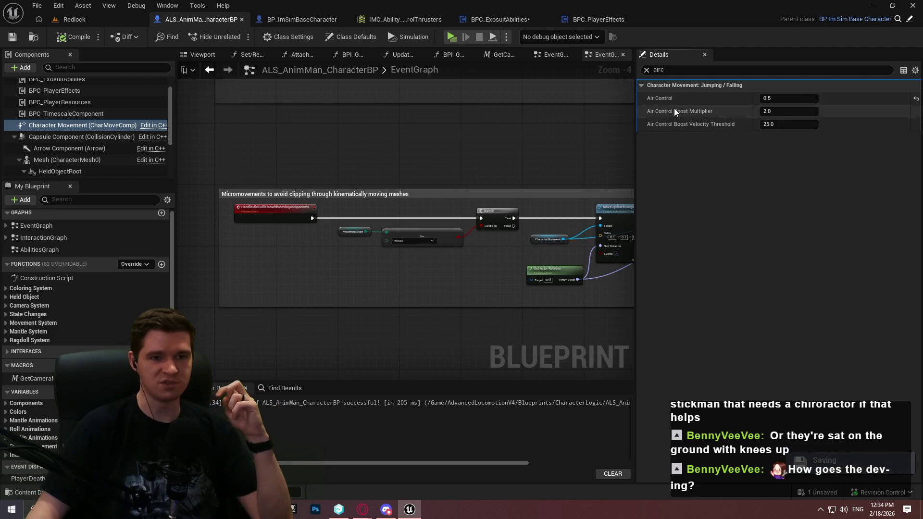
mouse_move(672, 113)
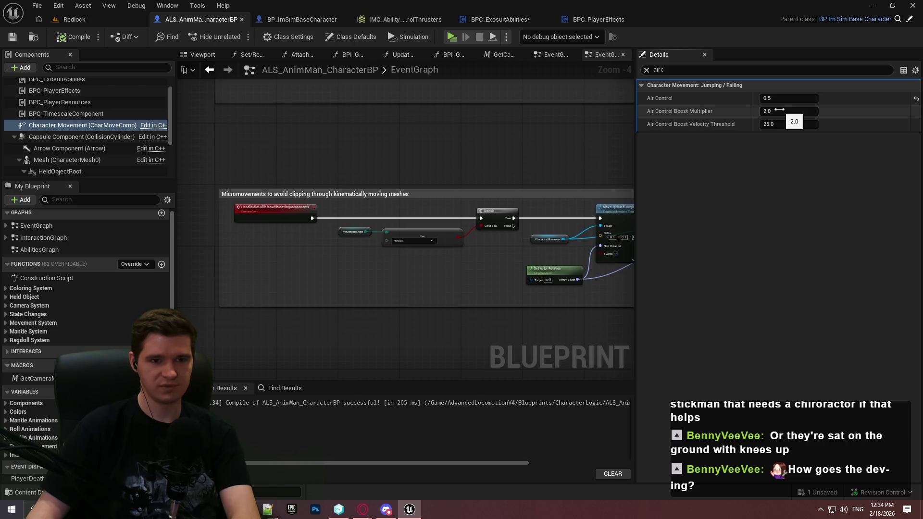
Set Air Control Boost Multiplier and Velocity Threshold to 0.0, then compile and save
click(780, 110)
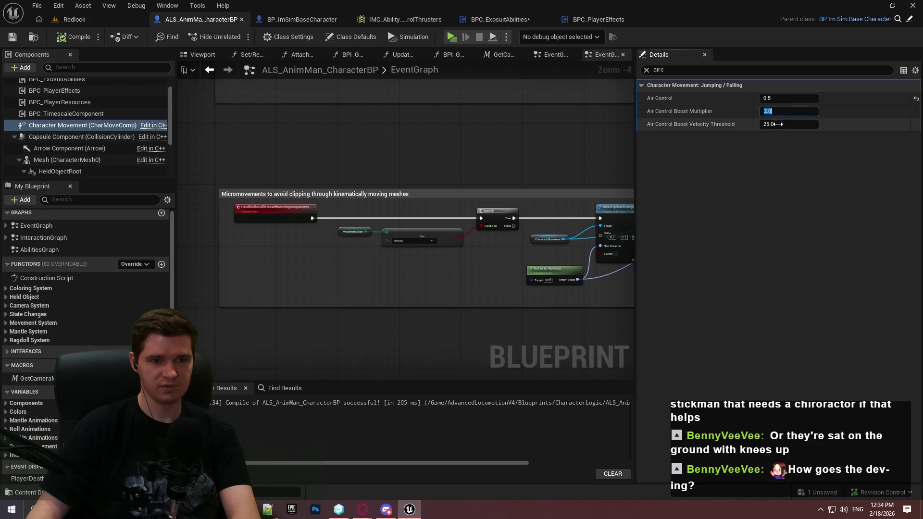
text(0)
key(Return)
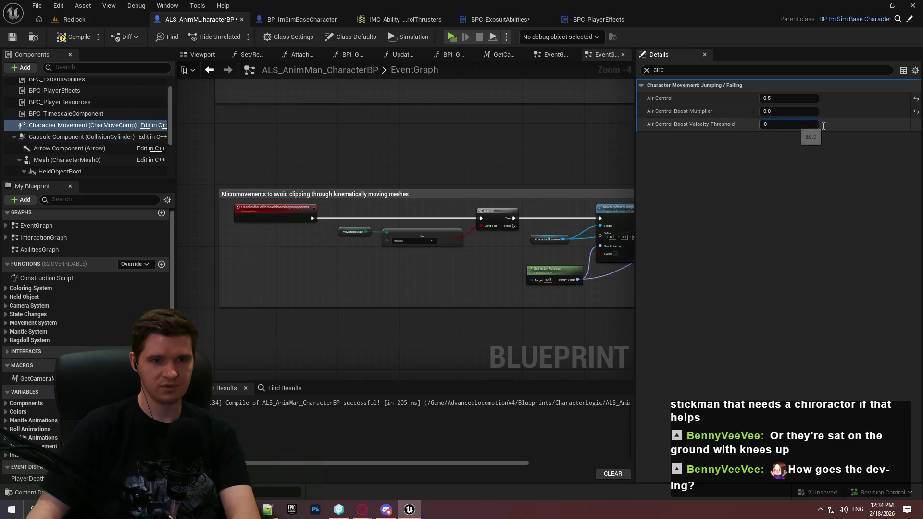
click(78, 38)
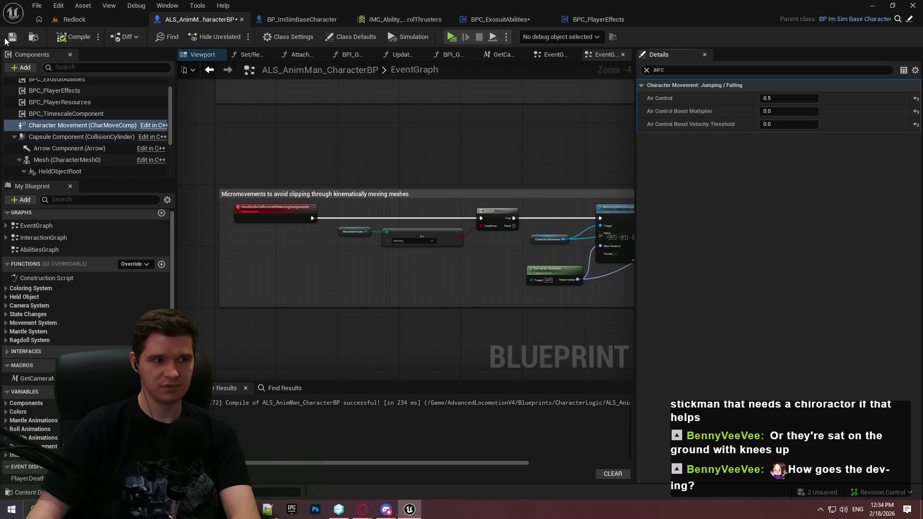
click(8, 38)
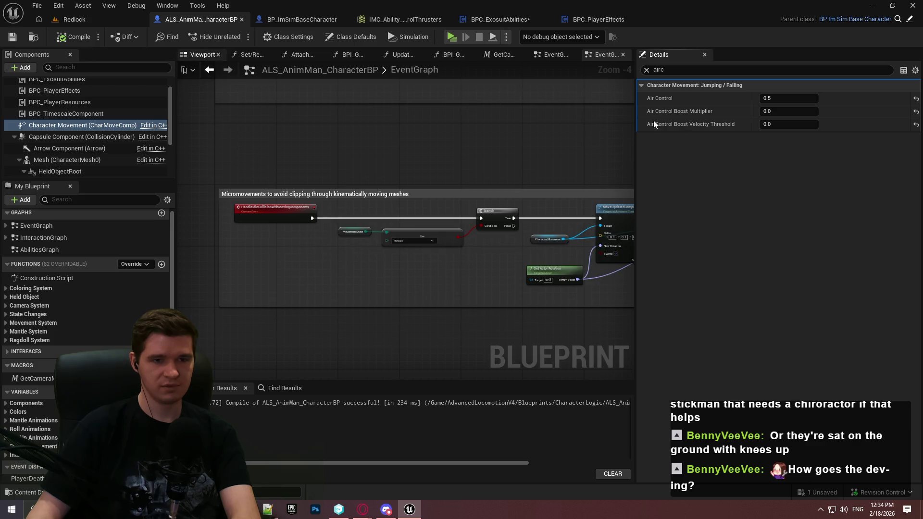
click(111, 21)
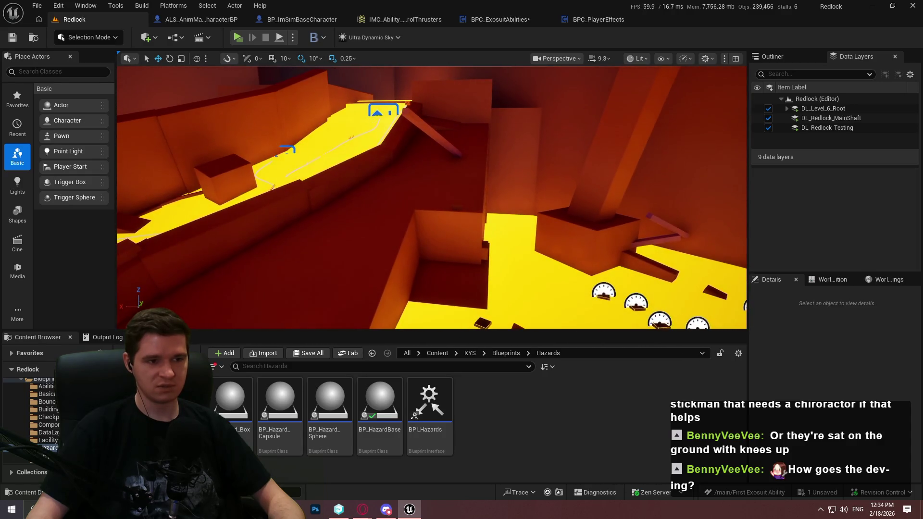
Run a quick in-editor play session walking forward, then stop it
right_click(374, 232)
click(441, 495)
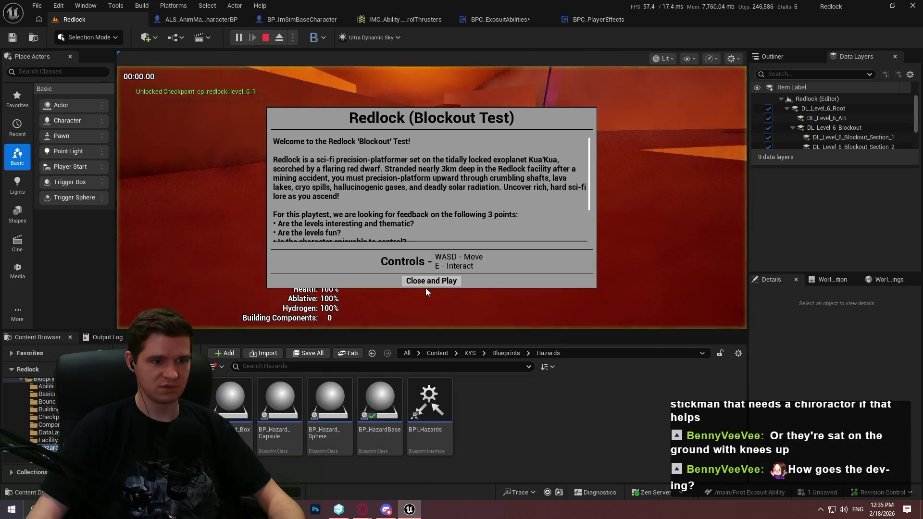
click(433, 332)
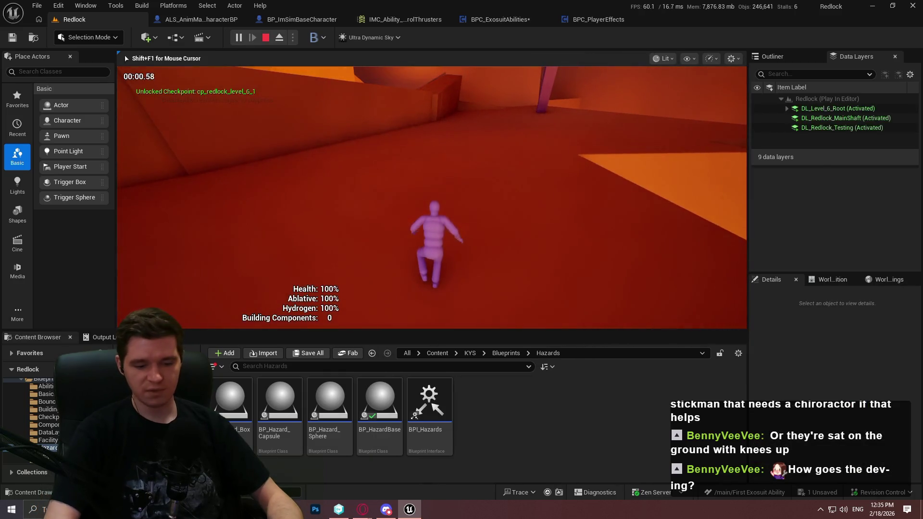
key(F11)
key(w)
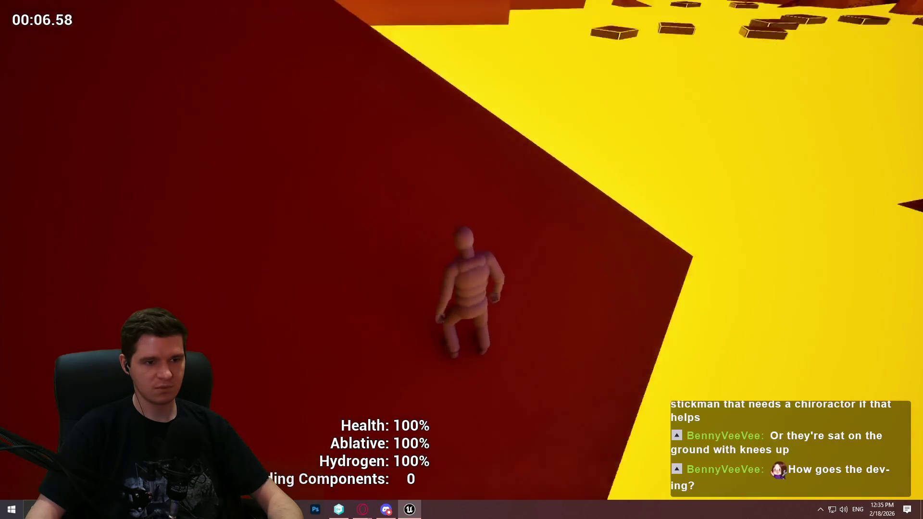
key(Escape)
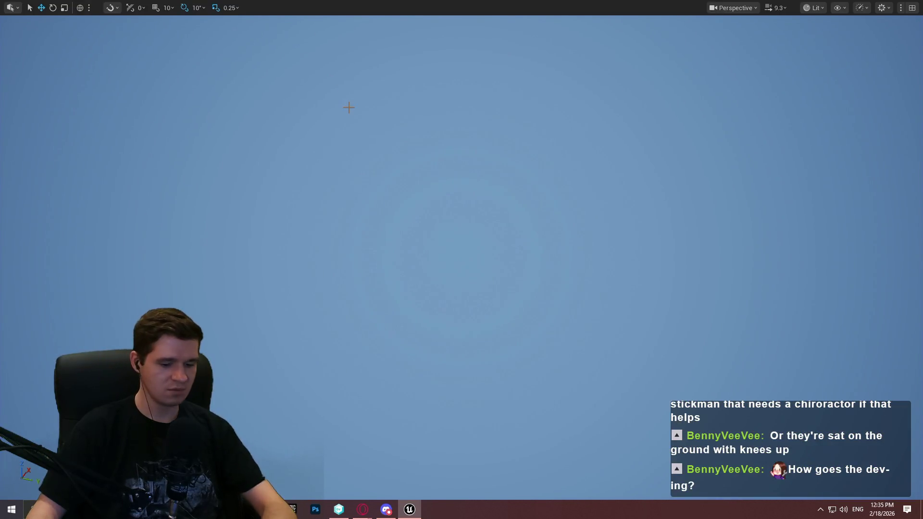
key(F11)
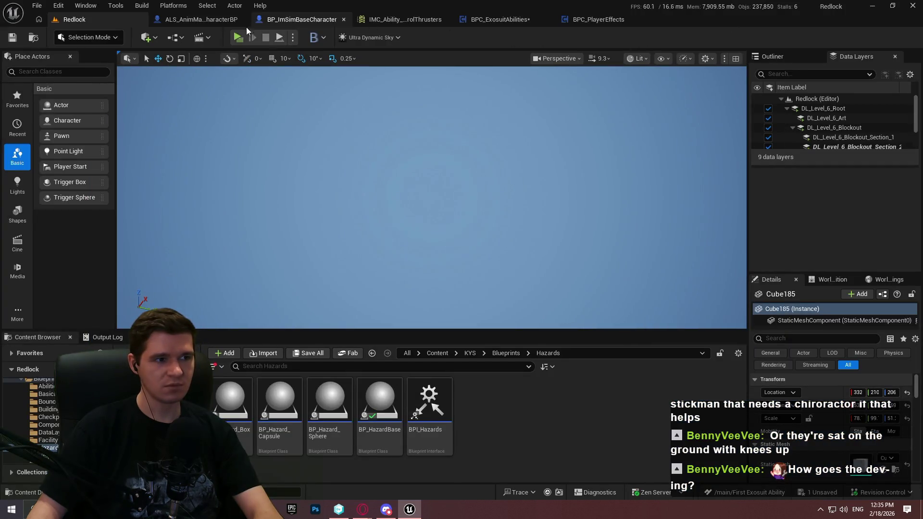
Playtest in a standalone preview, climbing the orange wall and jumping off the ledge
click(237, 38)
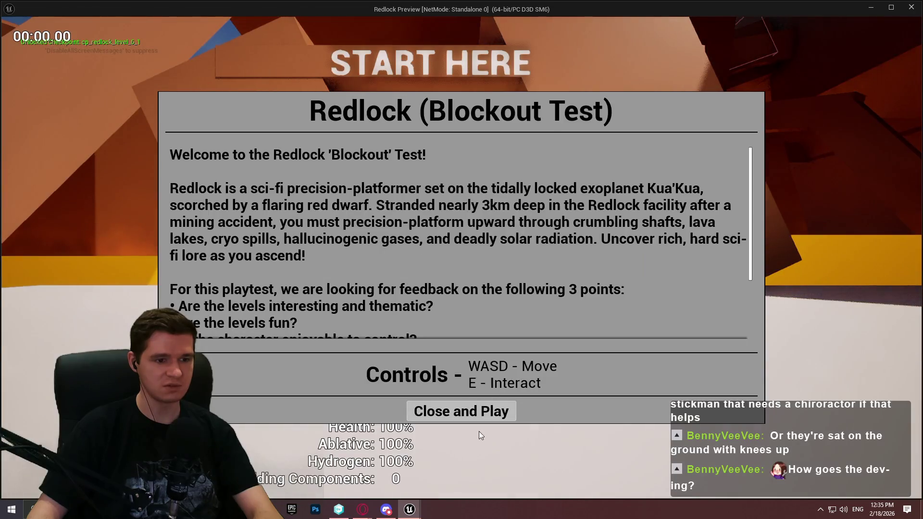
click(477, 413)
key(w)
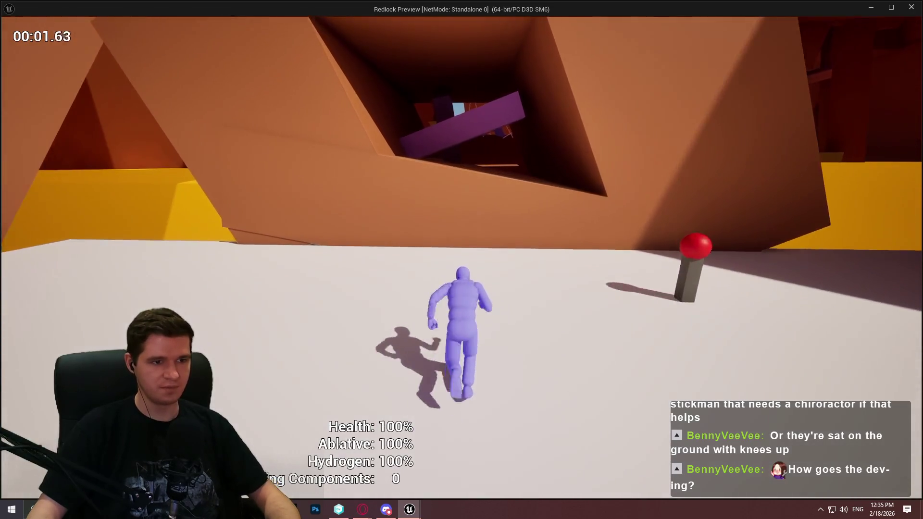
key(space)
key(w)
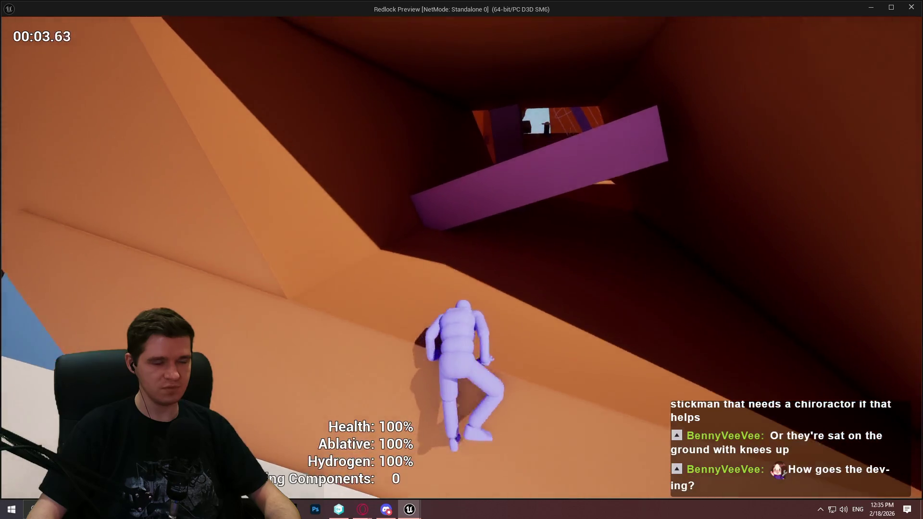
key(space)
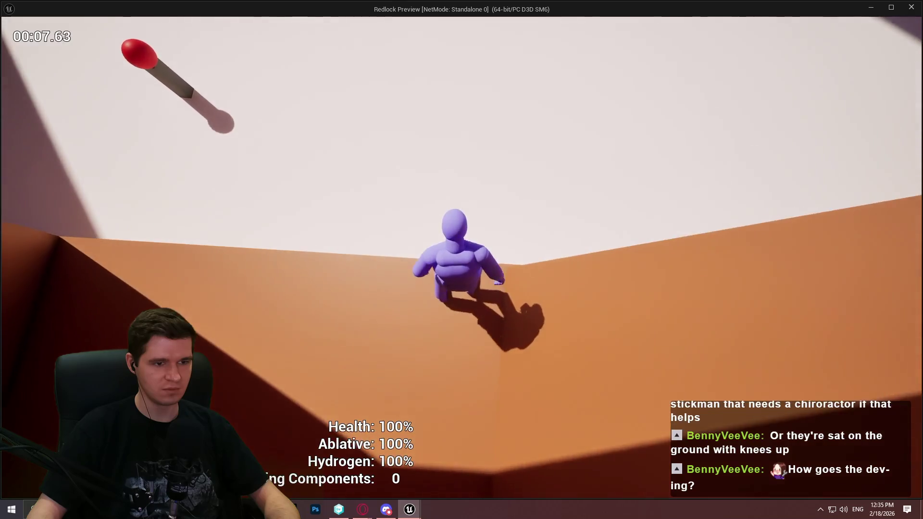
key(space)
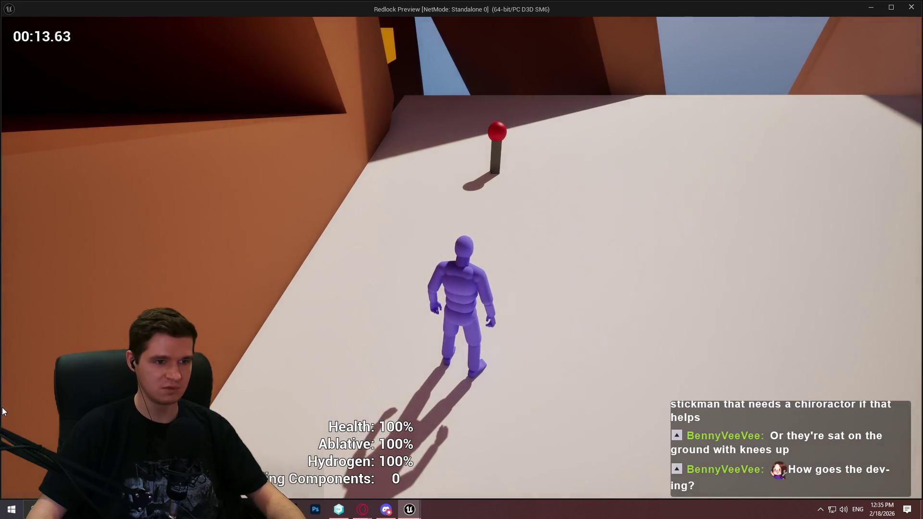
key(Escape)
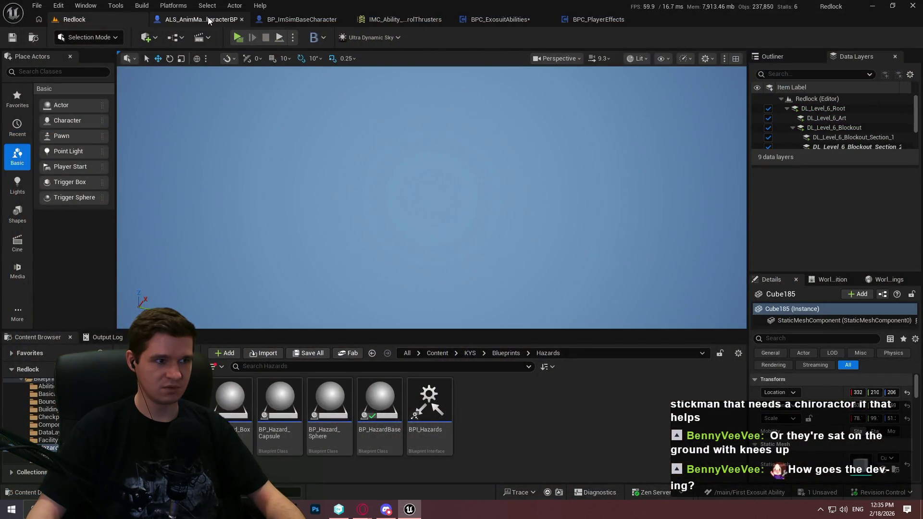
Reset the character's Boost Multiplier to 2.0 and Velocity Threshold to 25.0
click(211, 20)
click(916, 111)
click(916, 124)
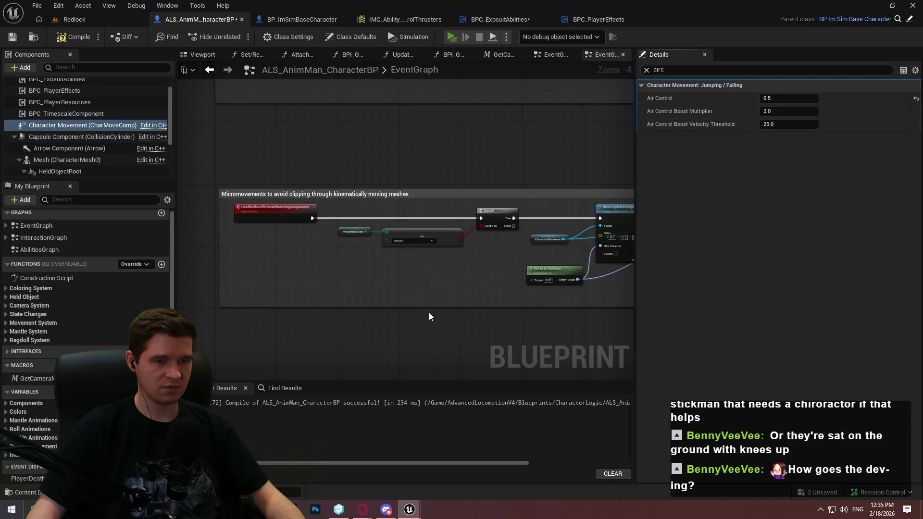
Playtest the climb again in standalone, jumping across the ledge, orange wall and purple slab
key(alt+p)
click(452, 410)
key(w)
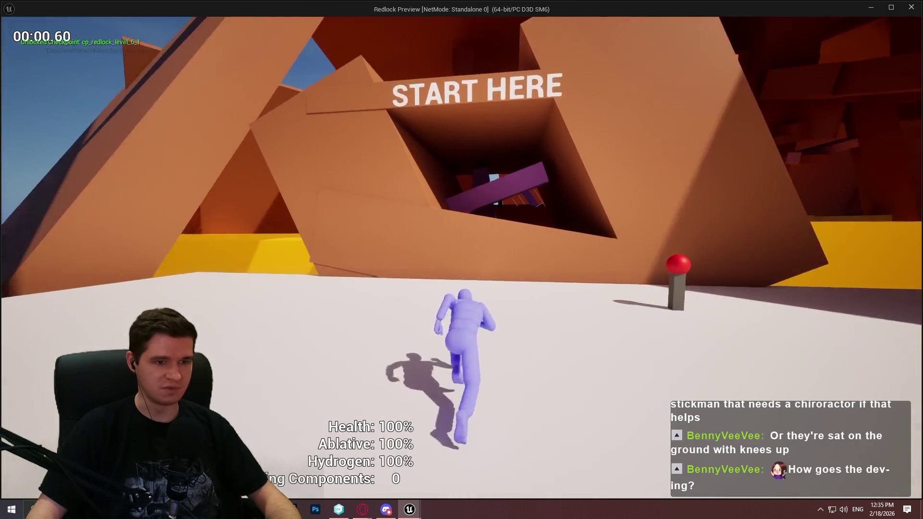
key(space)
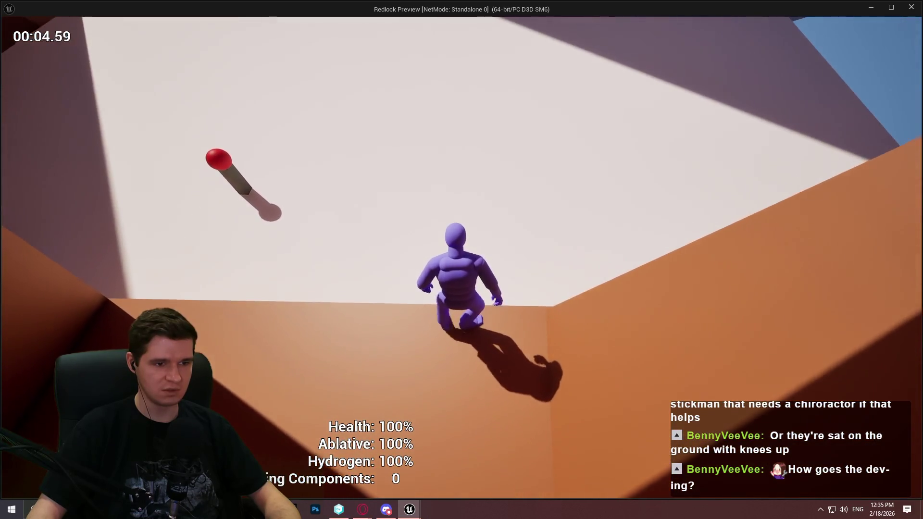
key(space)
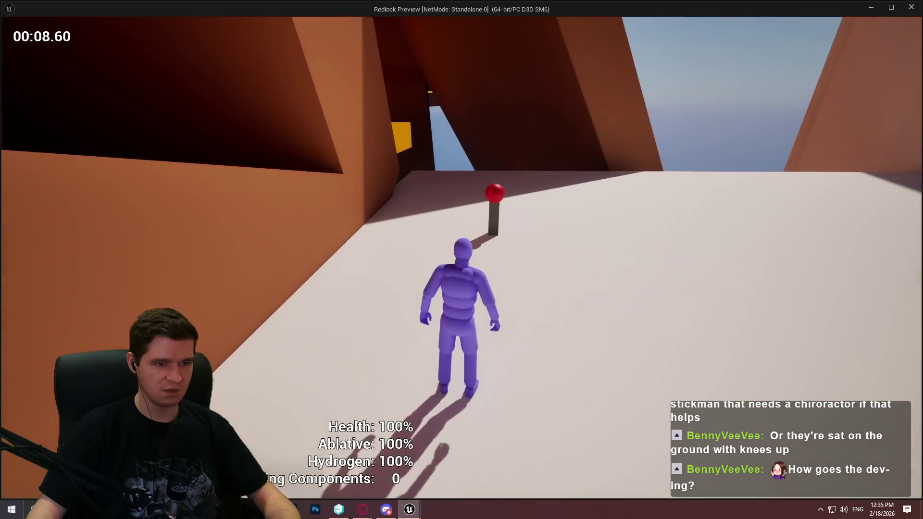
key(space)
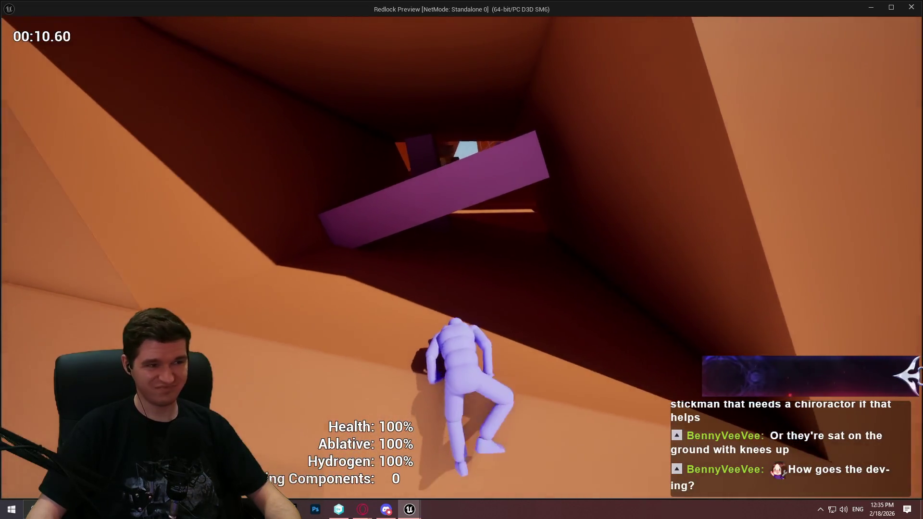
key(space)
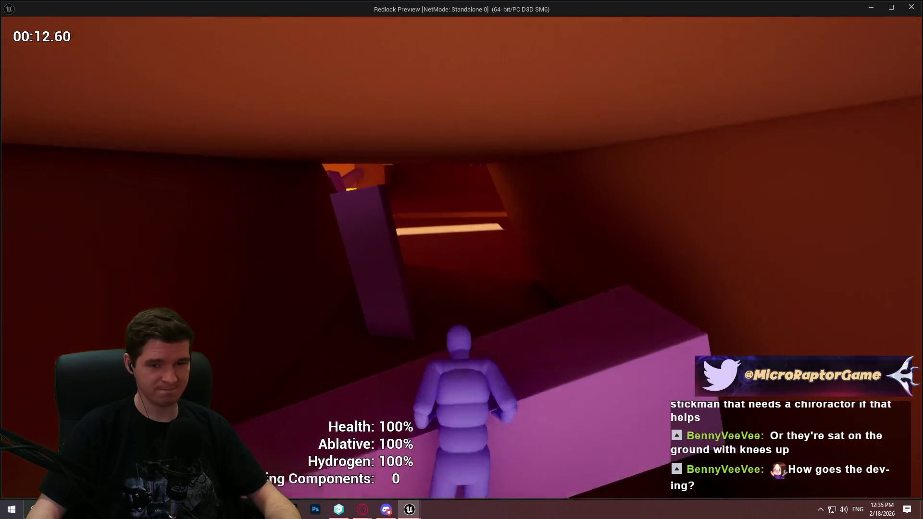
key(space)
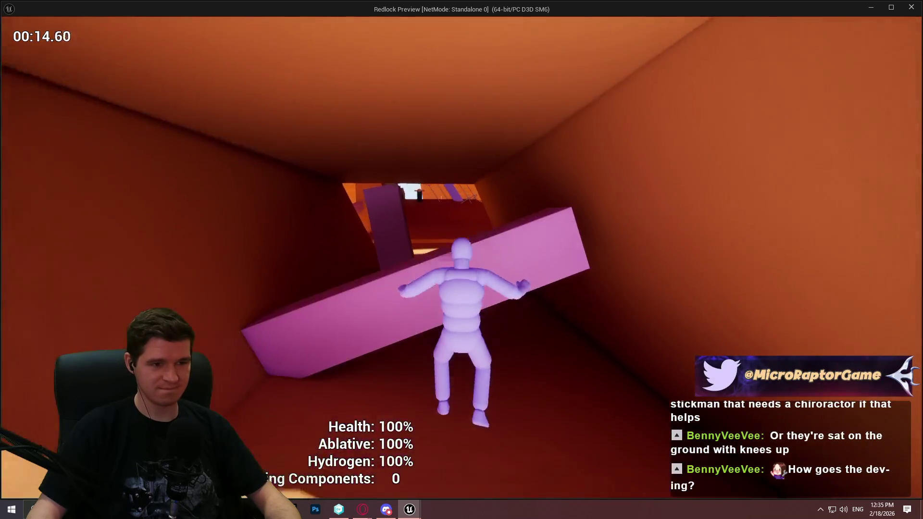
key(Escape)
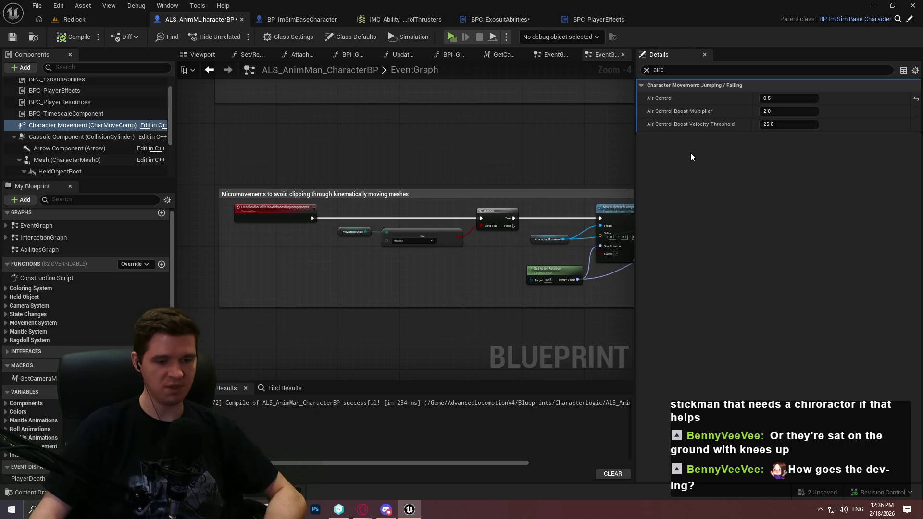
Set both boost values to 0.0 and Air Control to 1.0, save, and launch a playtest
click(782, 112)
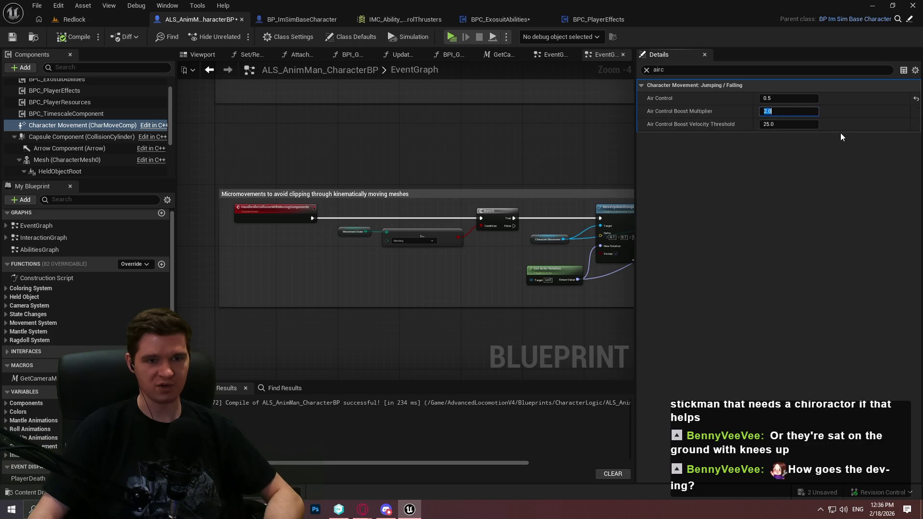
text(0)
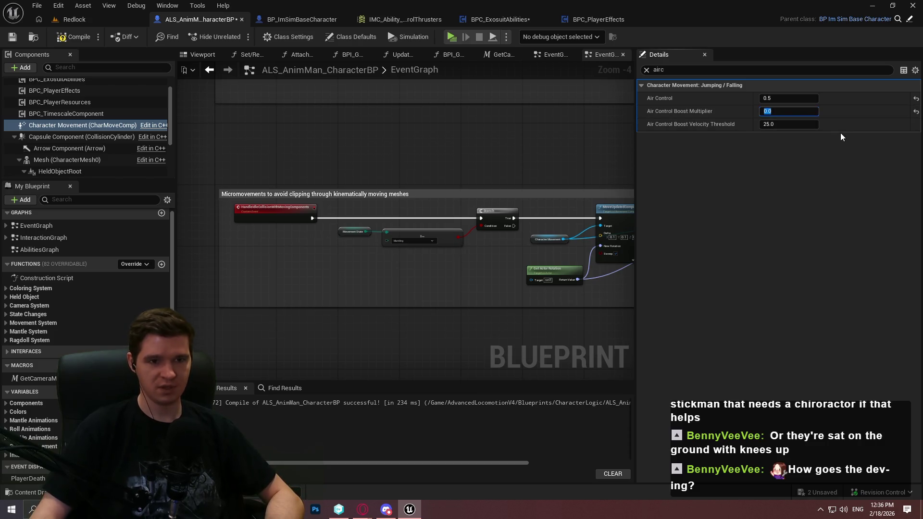
click(779, 124)
text(0)
key(Return)
click(79, 37)
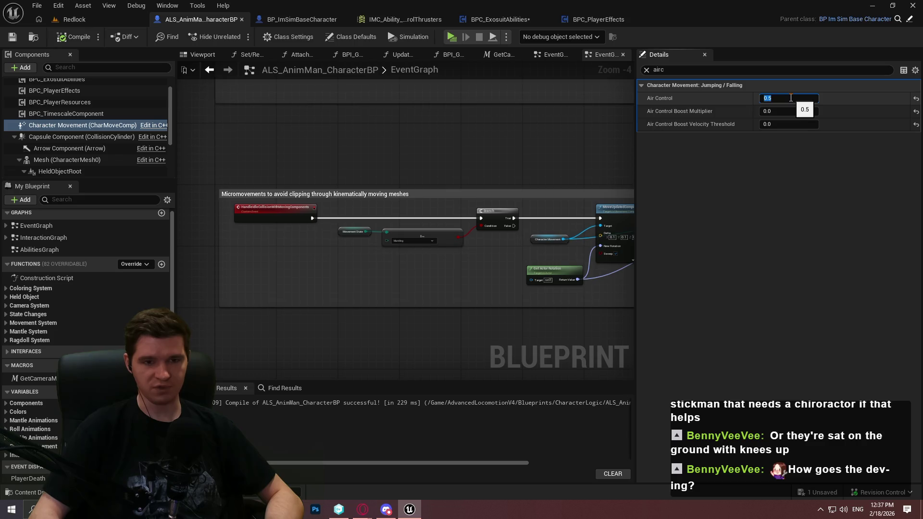
text(1)
key(Return)
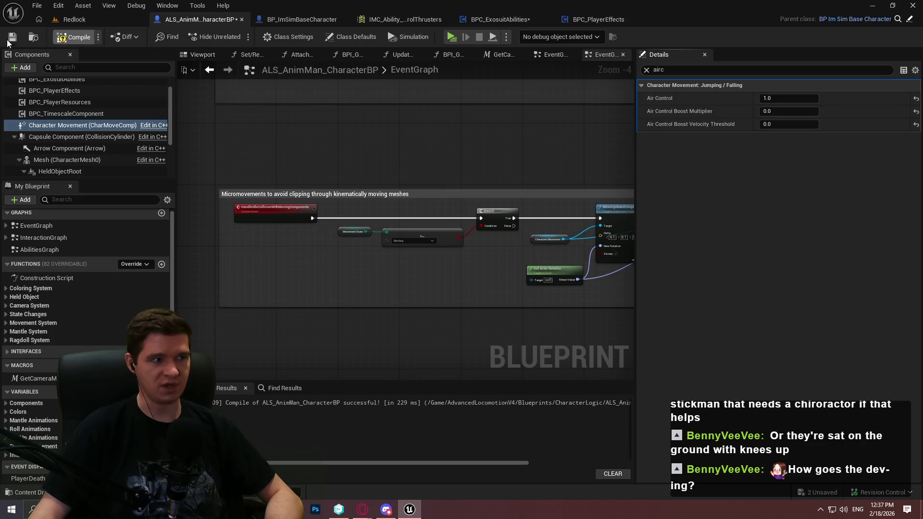
click(8, 41)
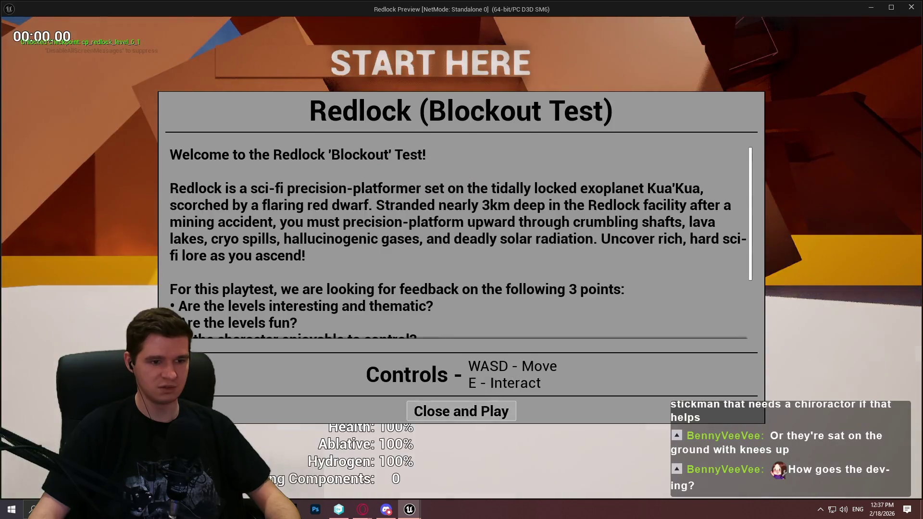
click(462, 383)
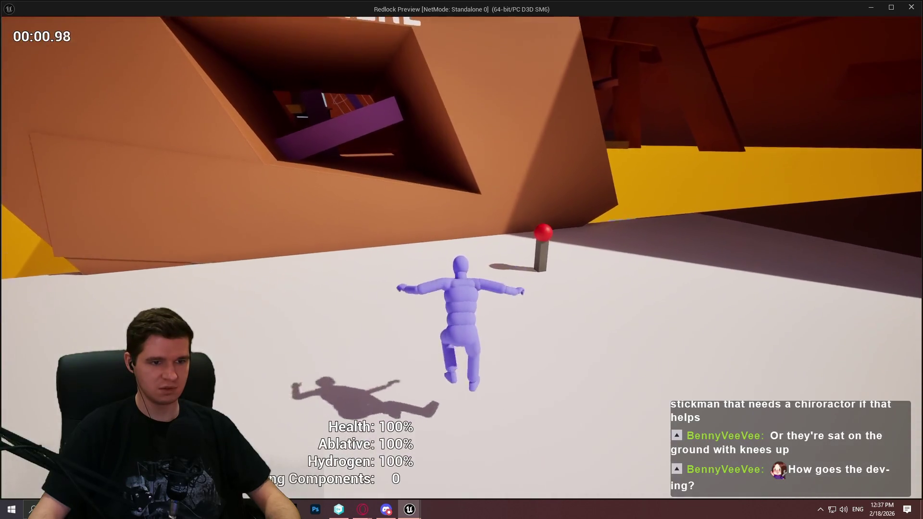
Run up the slanted wall and jump off to test unboosted air control, then return to BPC_ExosuitAbilities
key(w)
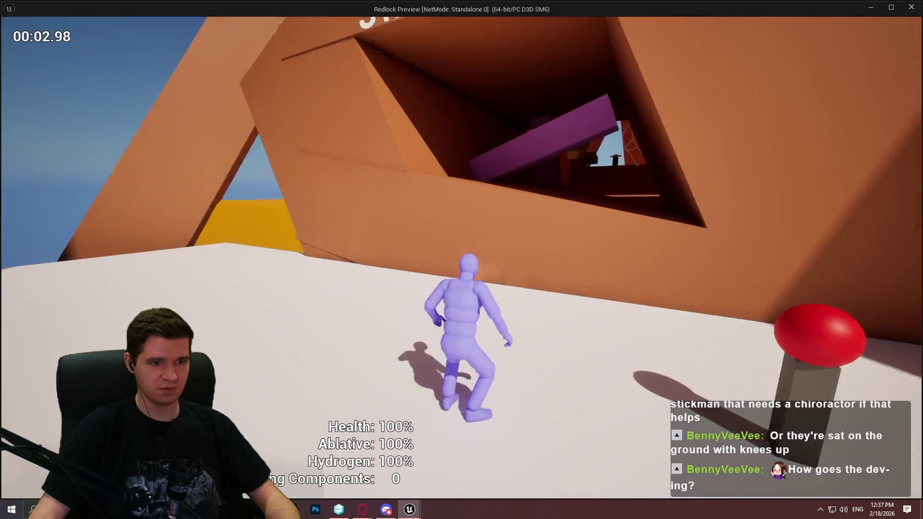
key(w)
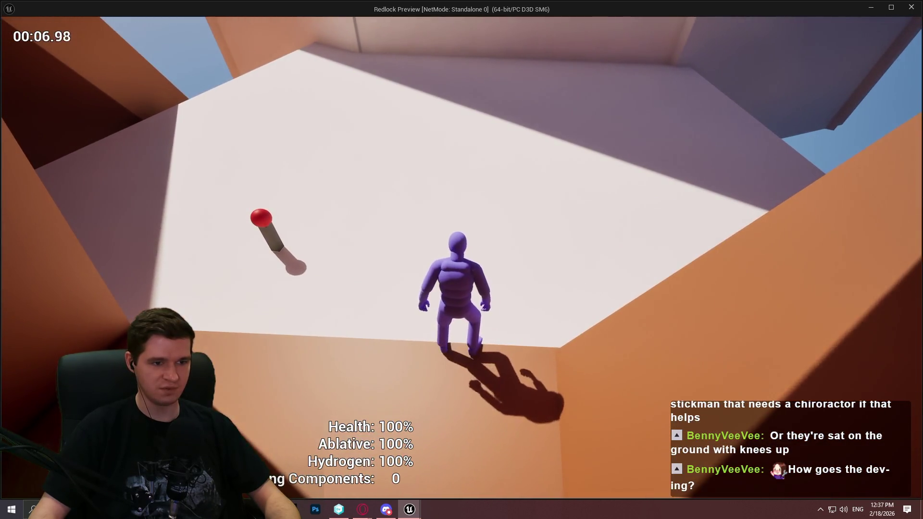
key(space)
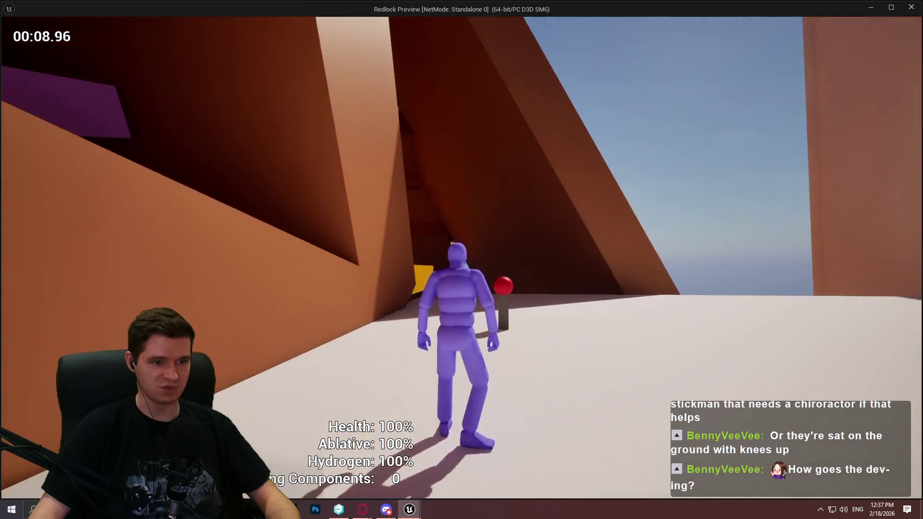
key(w)
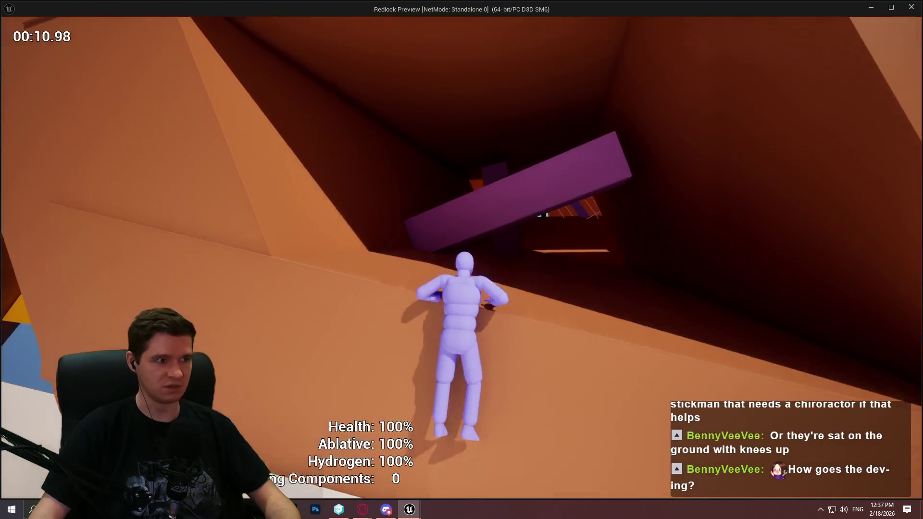
key(Escape)
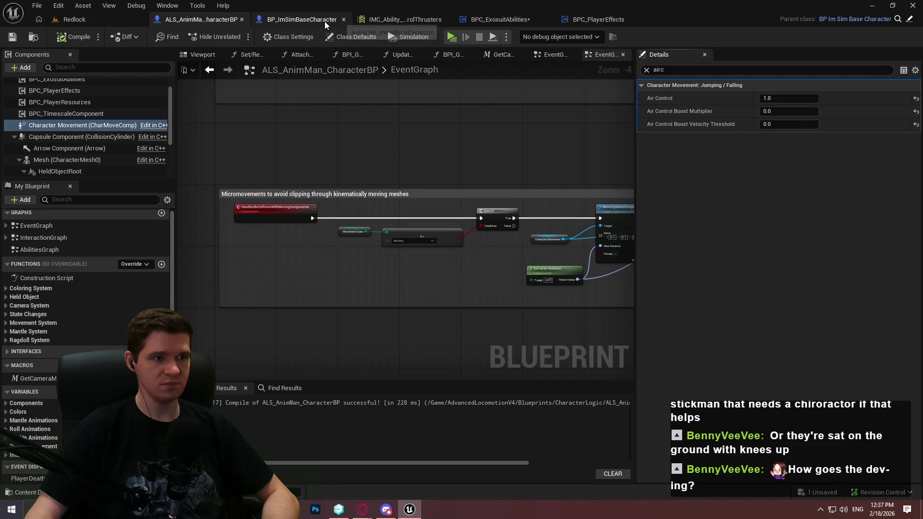
click(461, 19)
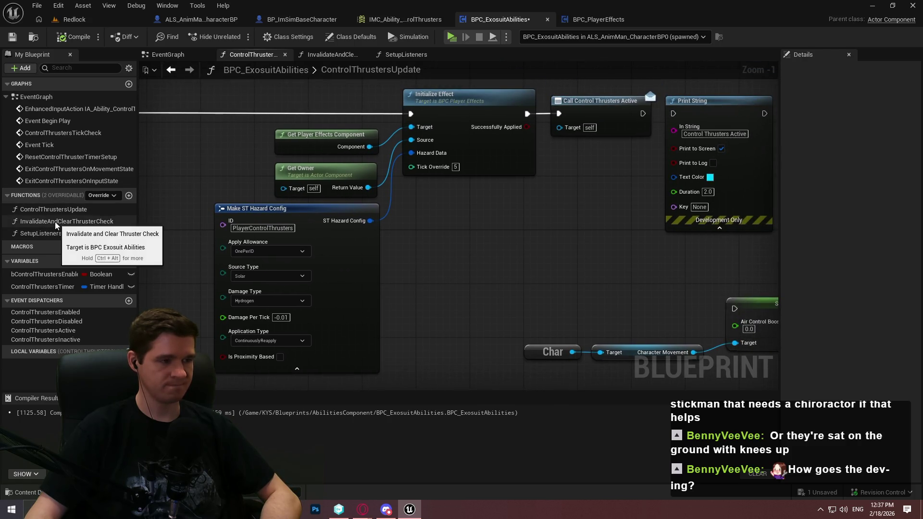
Add a Get Air Control node off Character Movement and feed it into a multiply node
drag(512, 219, 330, 120)
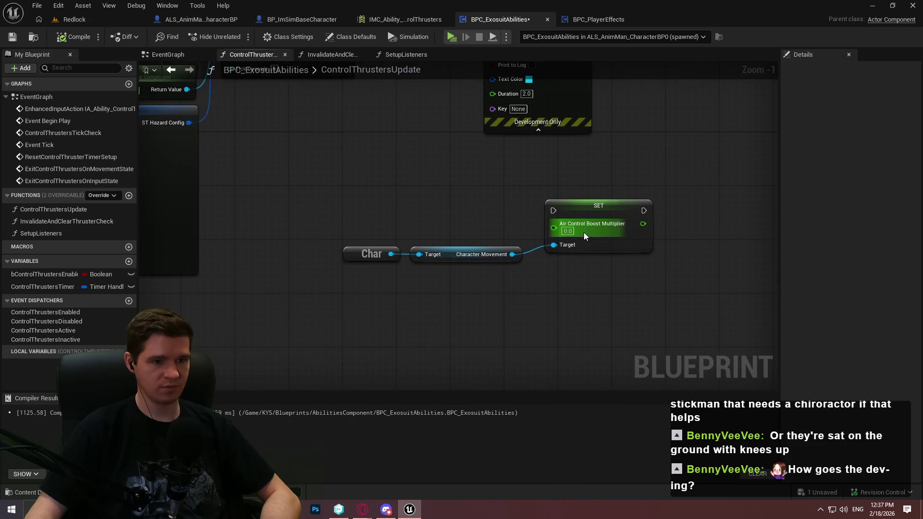
drag(513, 255, 523, 259)
text(air contr)
key(Return)
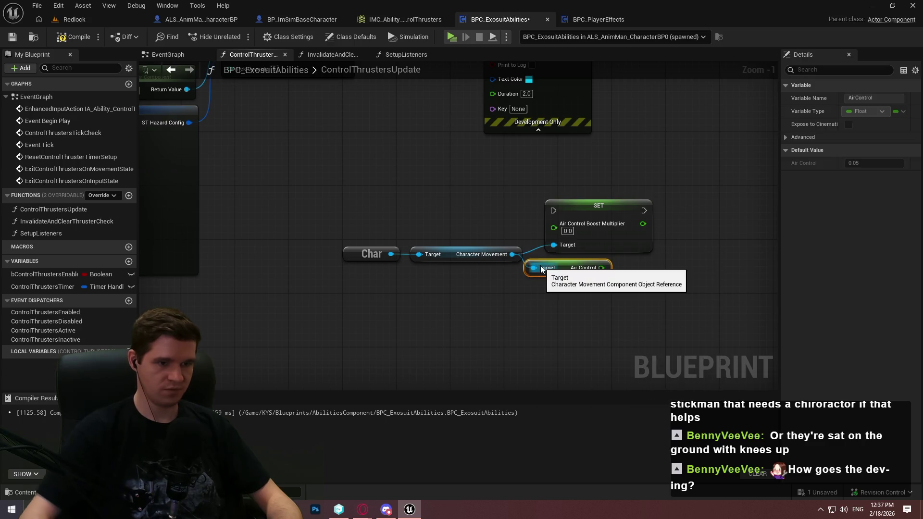
drag(601, 268, 636, 276)
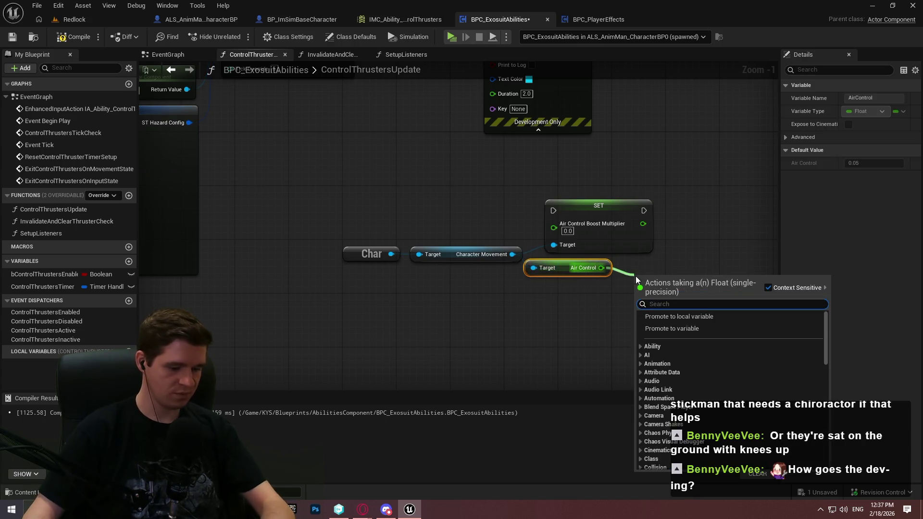
text(*)
click(677, 359)
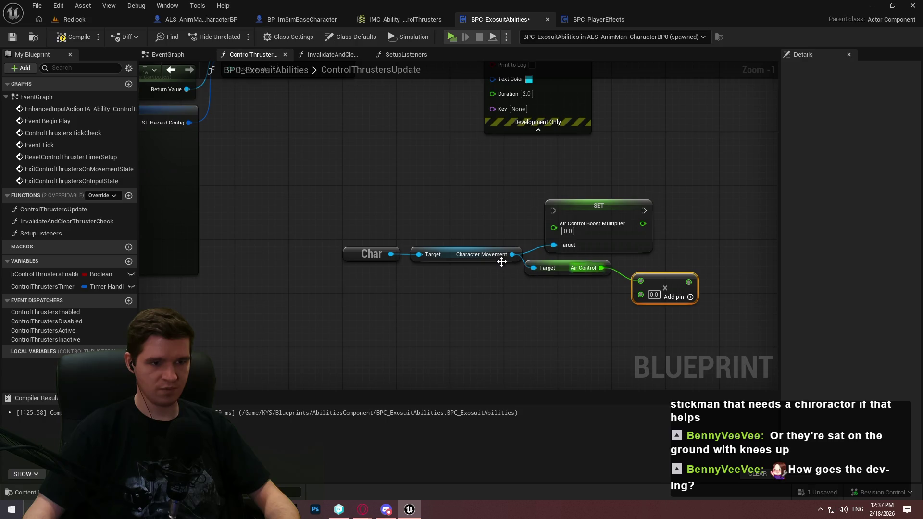
Add a Set Air Control node and delete the old boost multiplier setter
drag(736, 255, 761, 254)
text(air contr)
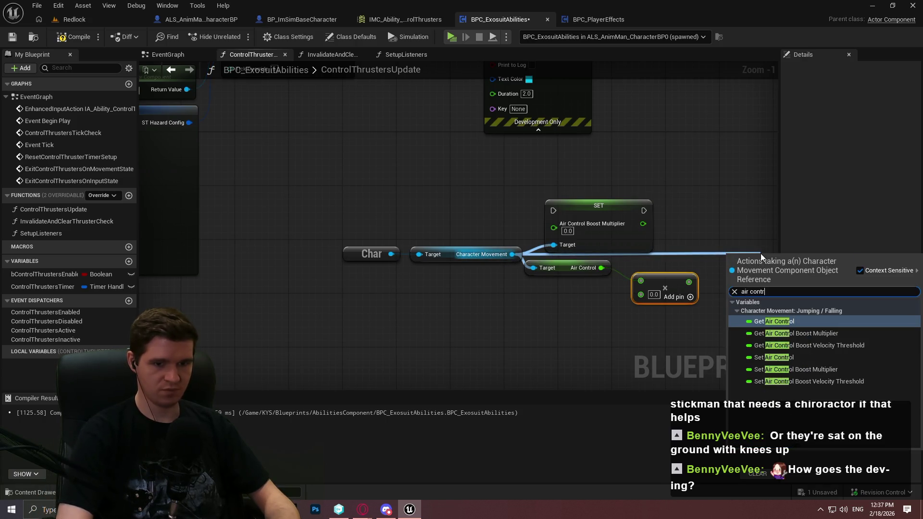
key(Down)
key(Down)
key(Down)
key(Return)
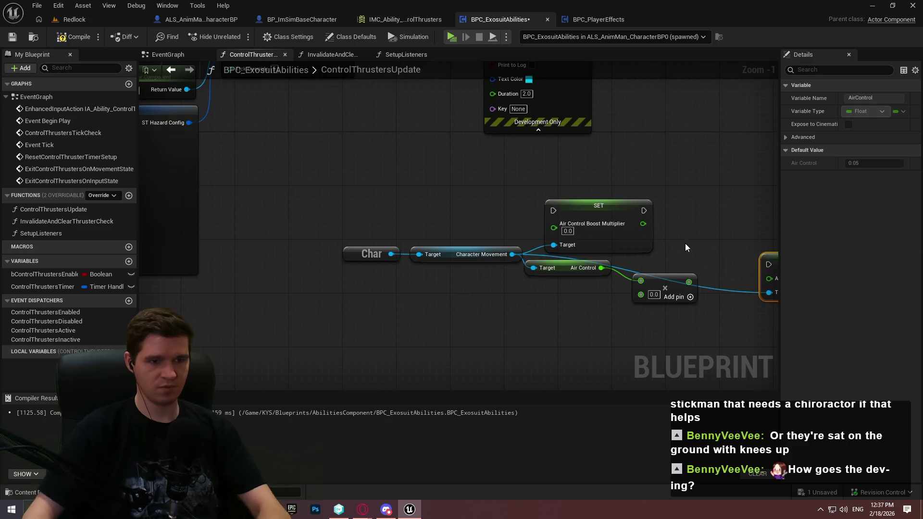
key(Delete)
right_click(641, 295)
click(681, 237)
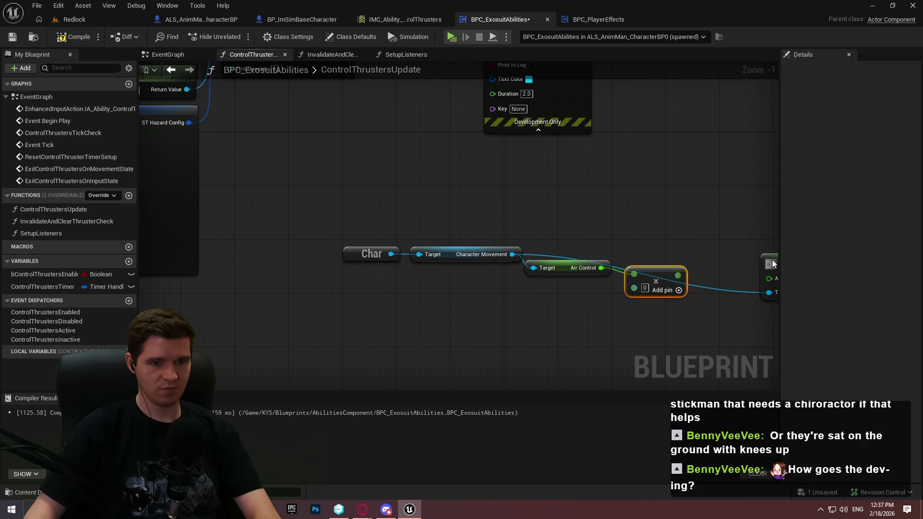
Feed the Air Control × 2 result into Set Air Control, using an integer second input
drag(773, 264, 660, 222)
drag(667, 274, 667, 275)
drag(687, 237, 748, 236)
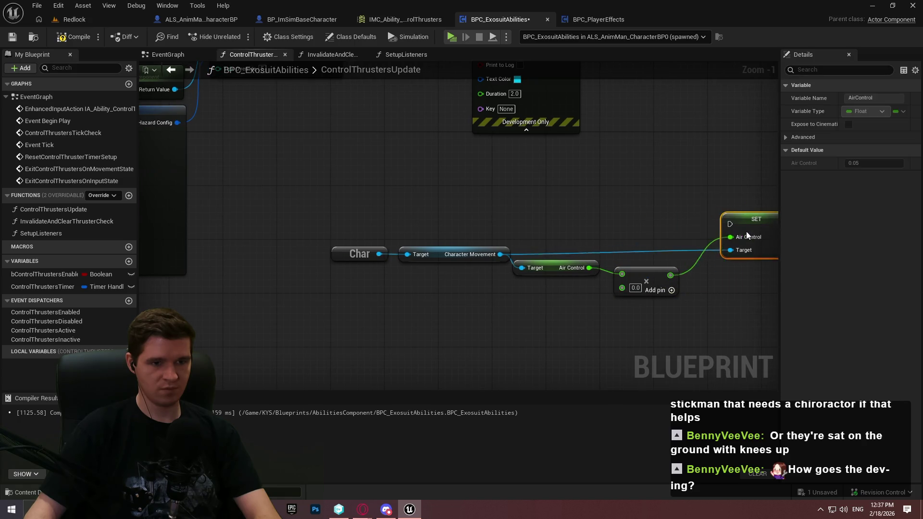
click(658, 234)
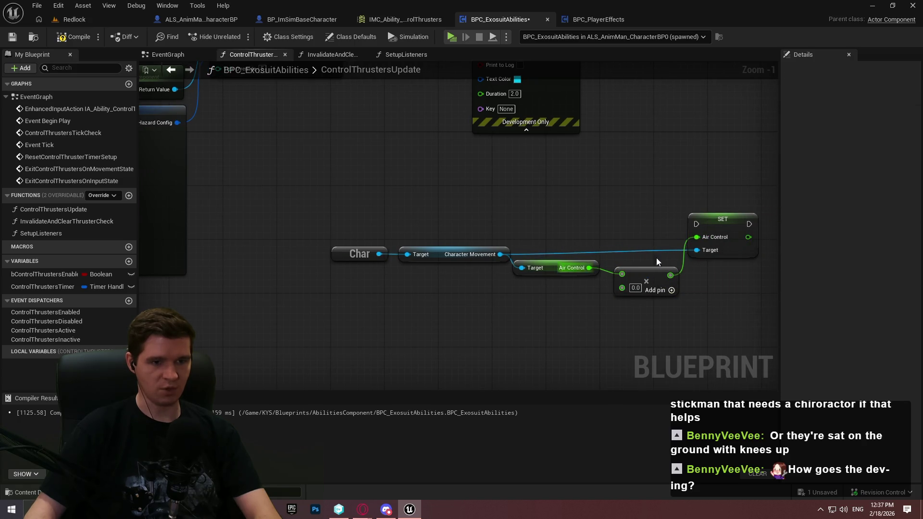
drag(474, 306, 370, 243)
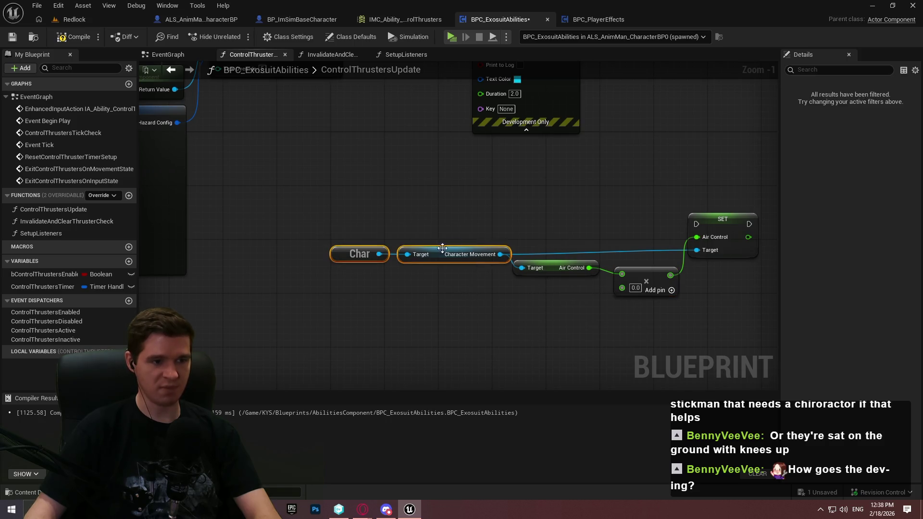
right_click(622, 290)
click(647, 434)
text(2)
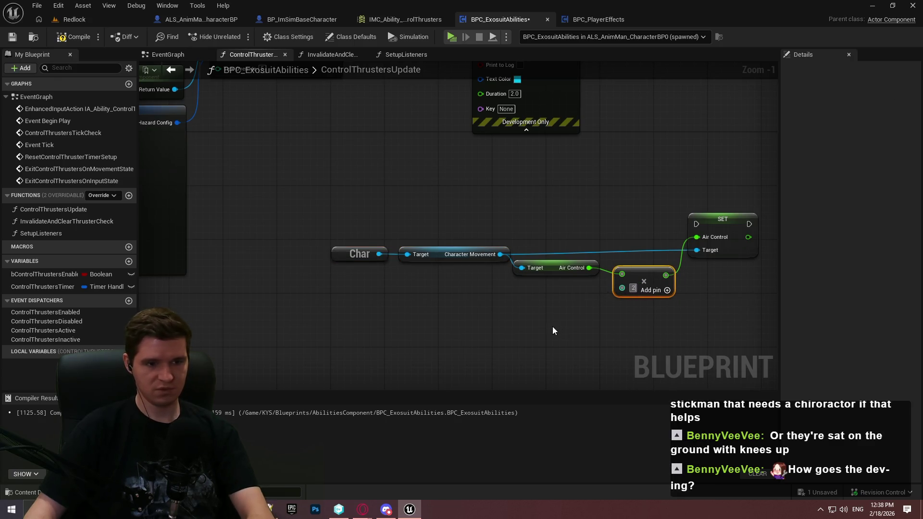
scroll(553, 331, down, 2)
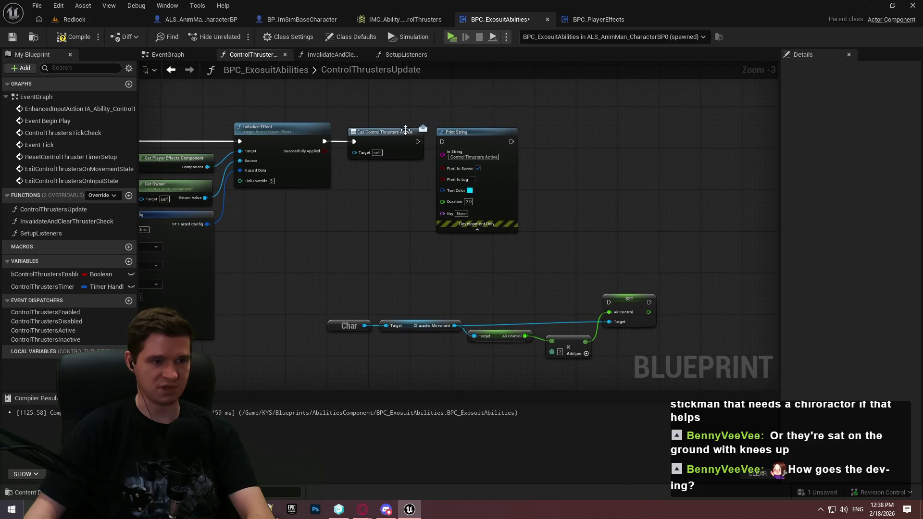
Wire Set Air Control after Initialize Effect and into Call Control Thrusters Active
drag(476, 141, 699, 135)
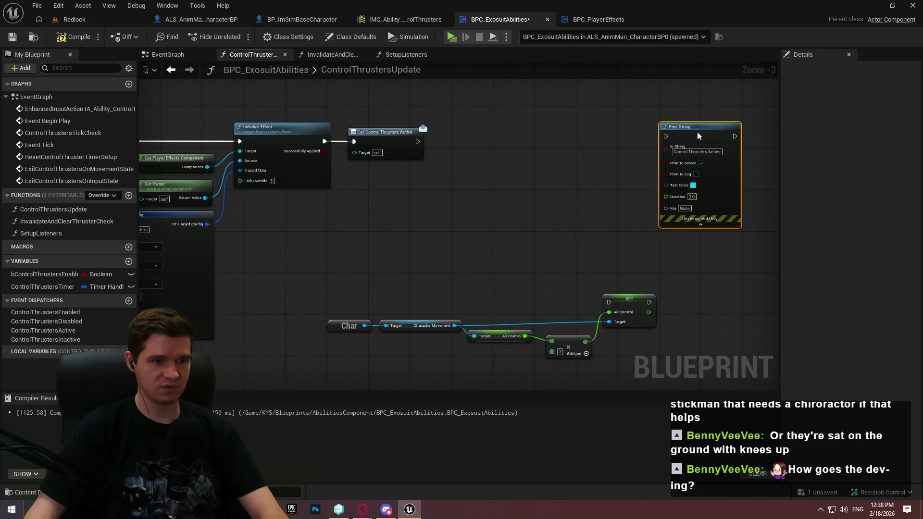
drag(335, 150, 325, 143)
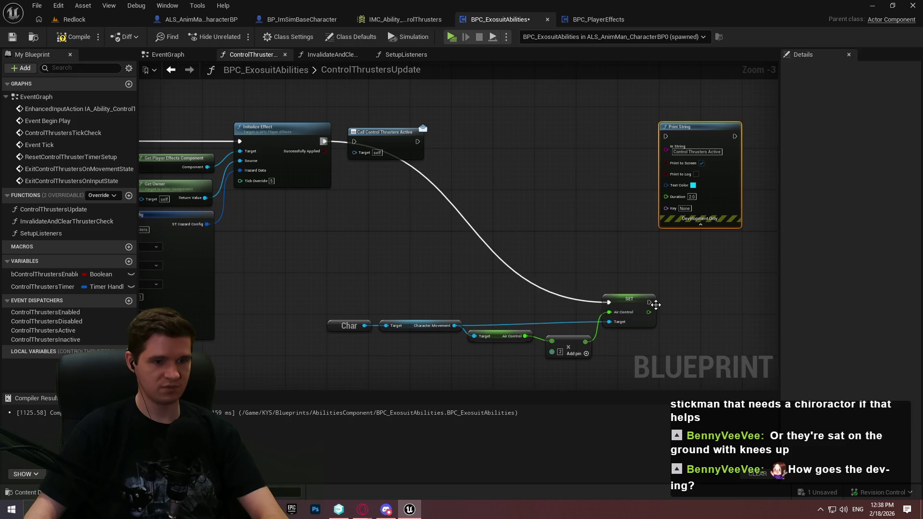
mouse_move(649, 302)
mouse_down()
mouse_move(357, 139)
mouse_move(610, 144)
mouse_up()
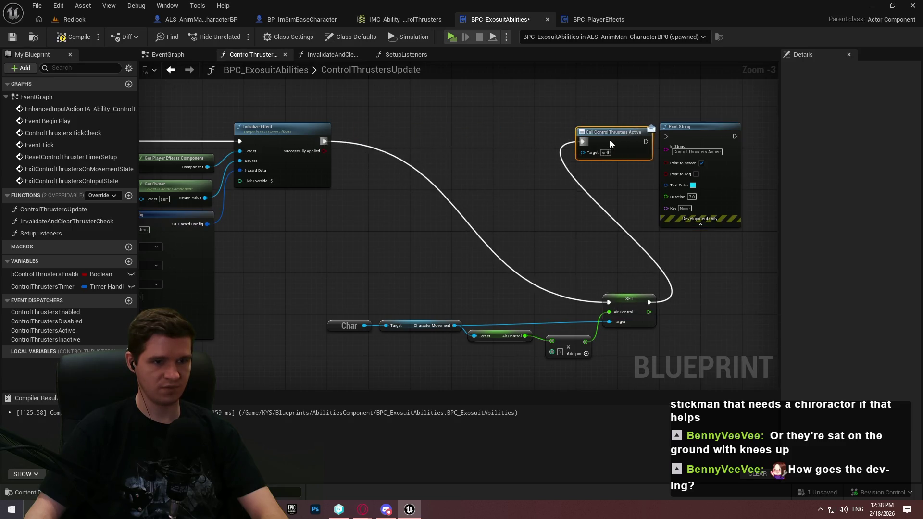
drag(702, 133, 779, 133)
drag(548, 140, 681, 172)
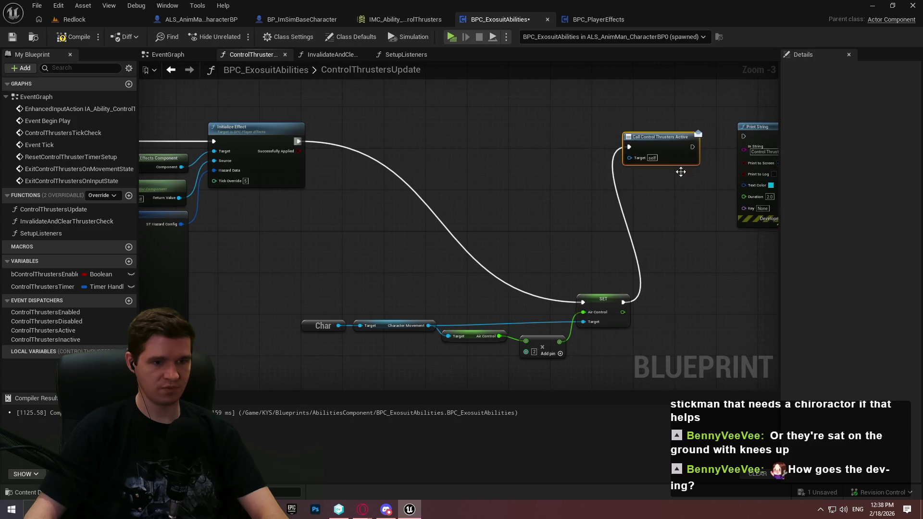
mouse_move(298, 365)
mouse_down()
mouse_move(634, 313)
mouse_move(599, 139)
mouse_move(635, 169)
mouse_move(653, 169)
mouse_up()
mouse_move(464, 172)
mouse_down()
mouse_move(515, 161)
mouse_move(622, 170)
mouse_up()
Line up the Air Control chain beside Print String and switch to InvalidateAndClearThrusterCheck
drag(230, 143, 232, 143)
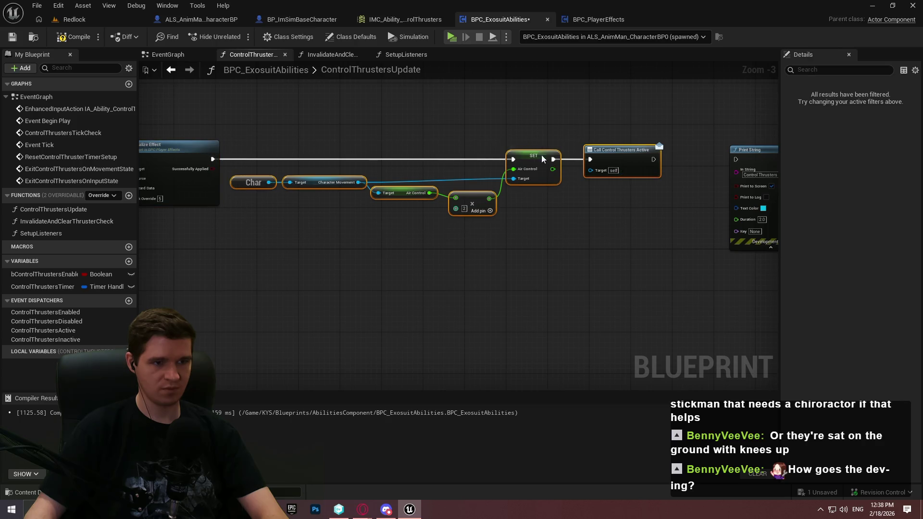
drag(543, 159, 558, 159)
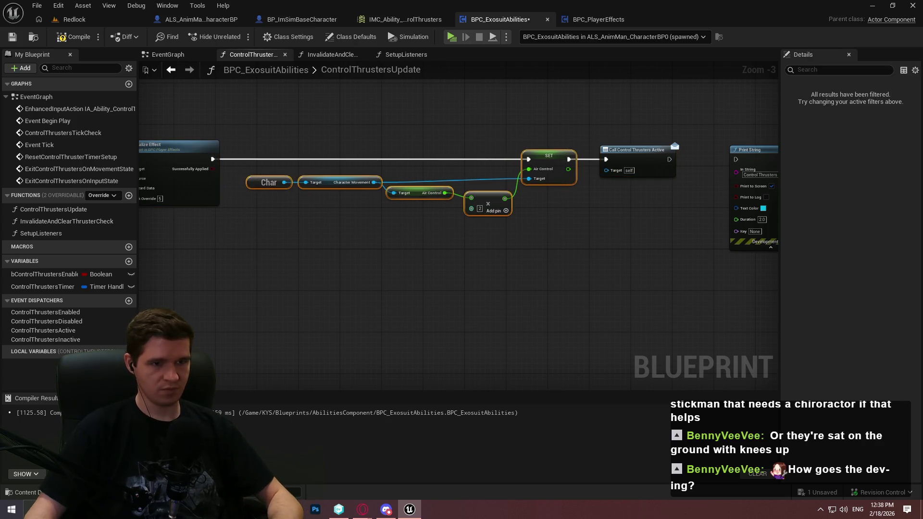
drag(772, 227, 629, 233)
click(629, 233)
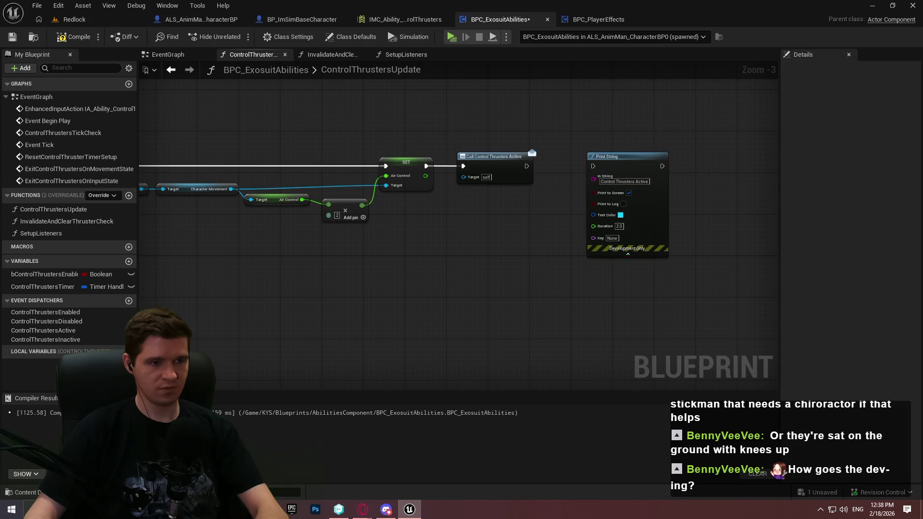
click(331, 55)
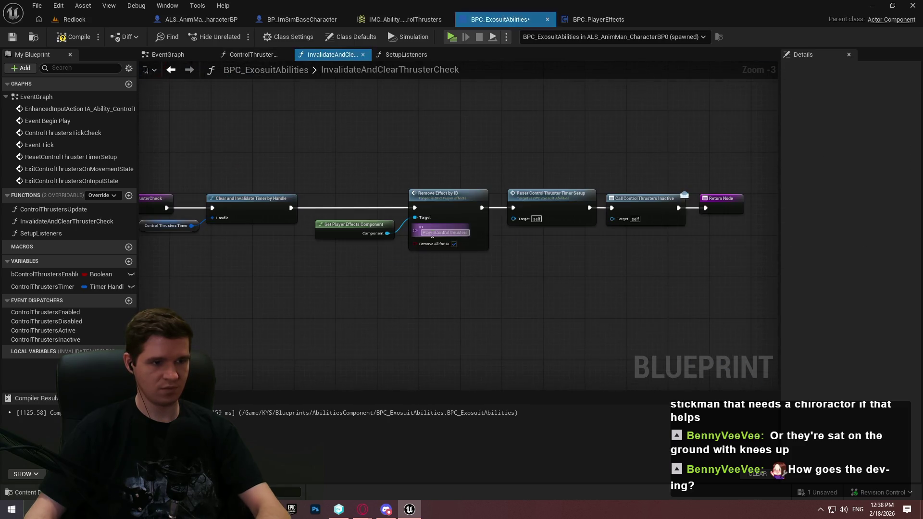
Paste the Air Control chain and remove its getter and multiply nodes, keeping SET Air Control
key(ctrl+v)
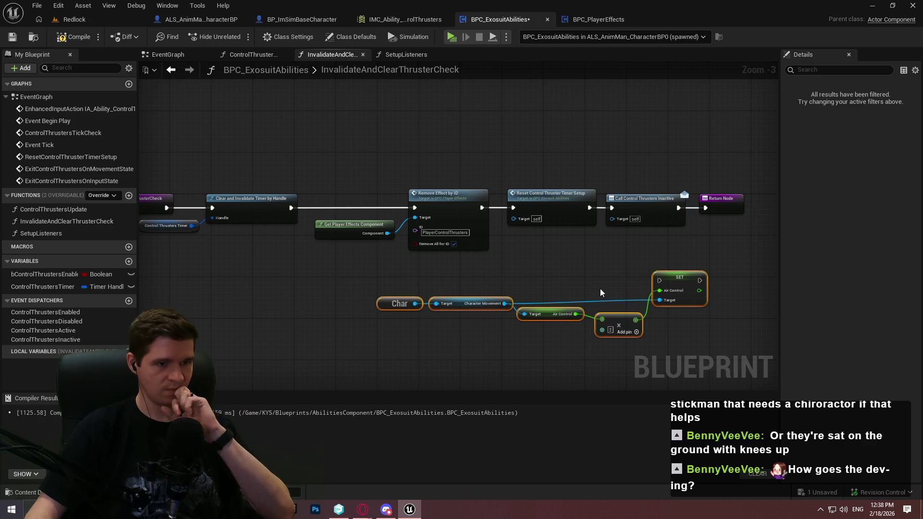
click(610, 330)
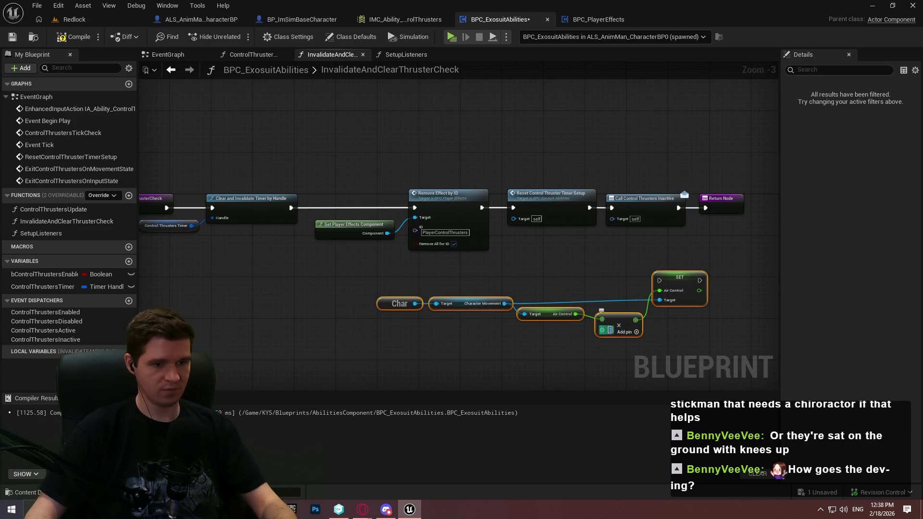
click(614, 300)
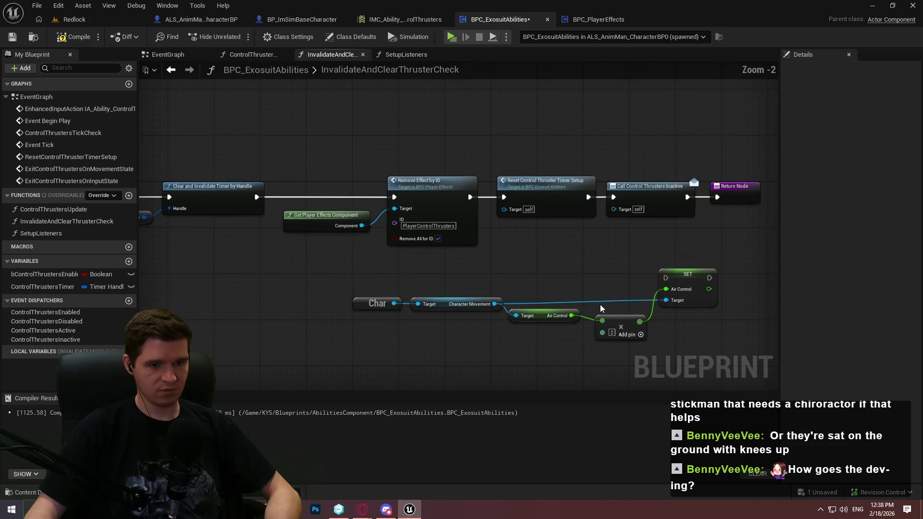
scroll(593, 290, up, 3)
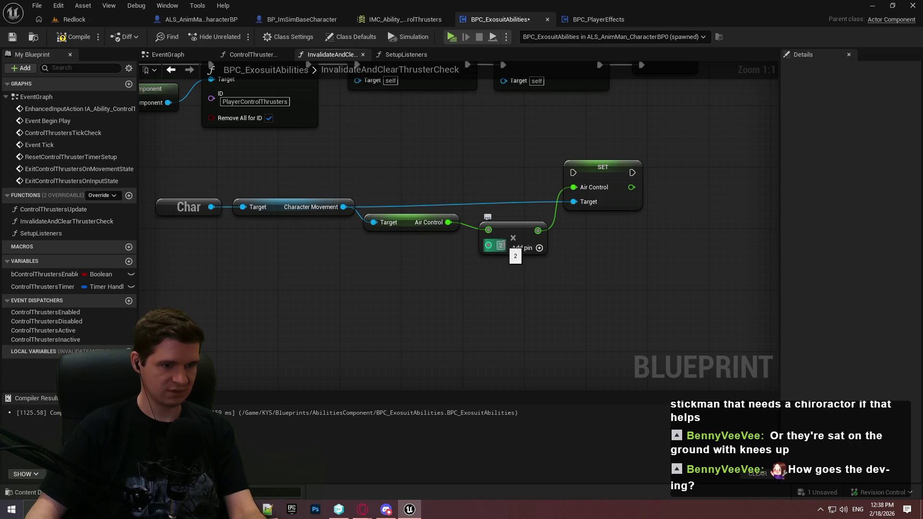
right_click(496, 246)
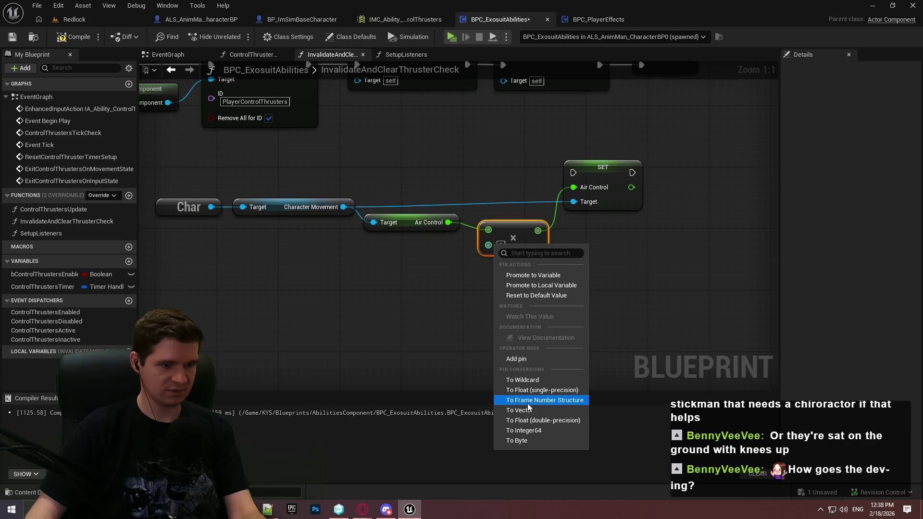
click(533, 421)
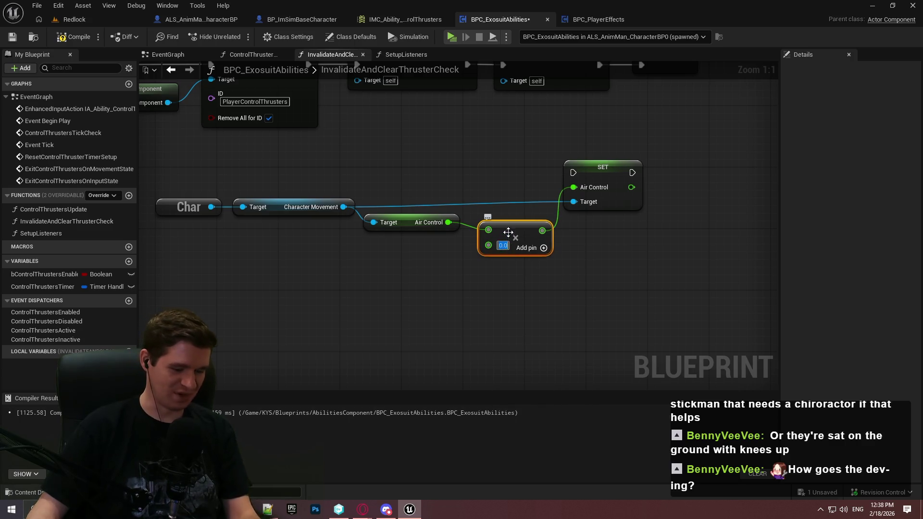
drag(456, 234, 454, 231)
key(Delete)
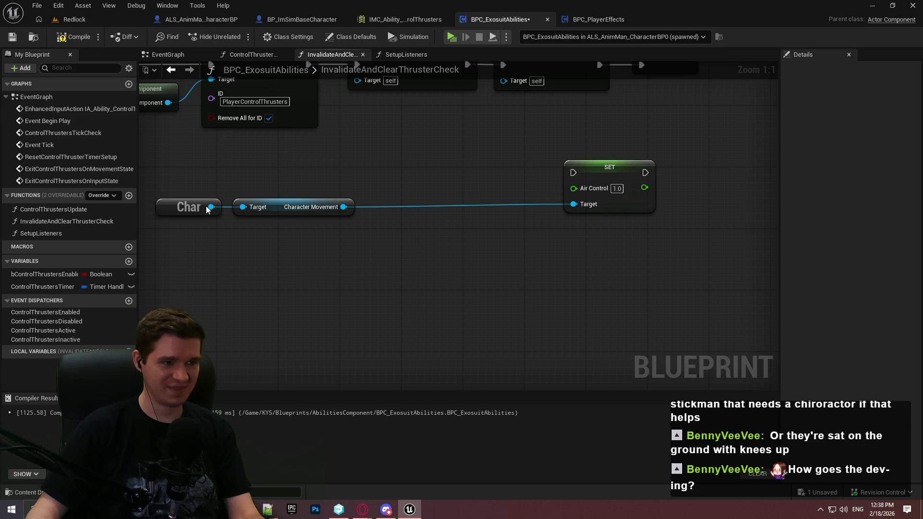
Move the Char, Character Movement and SET reset nodes inline before Call Control Thrusters Inactive
mouse_move(266, 207)
mouse_down()
mouse_move(480, 217)
mouse_move(464, 217)
mouse_up()
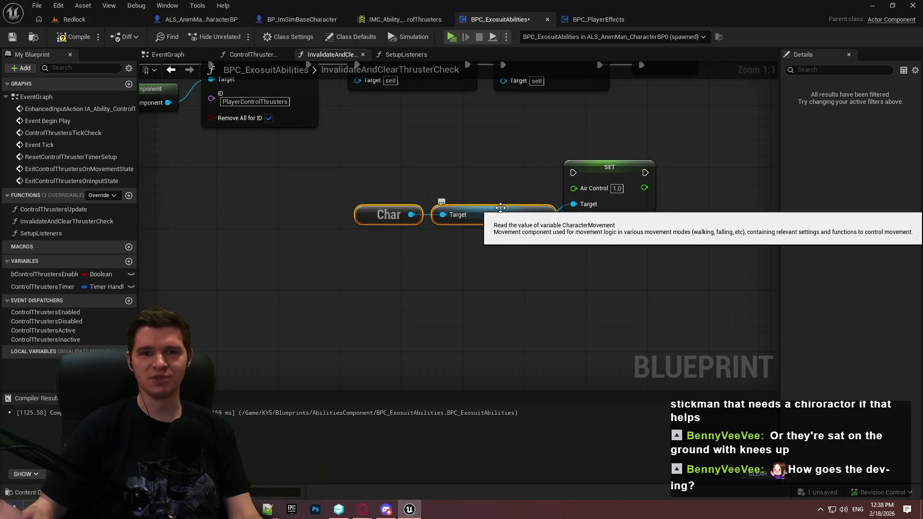
click(570, 254)
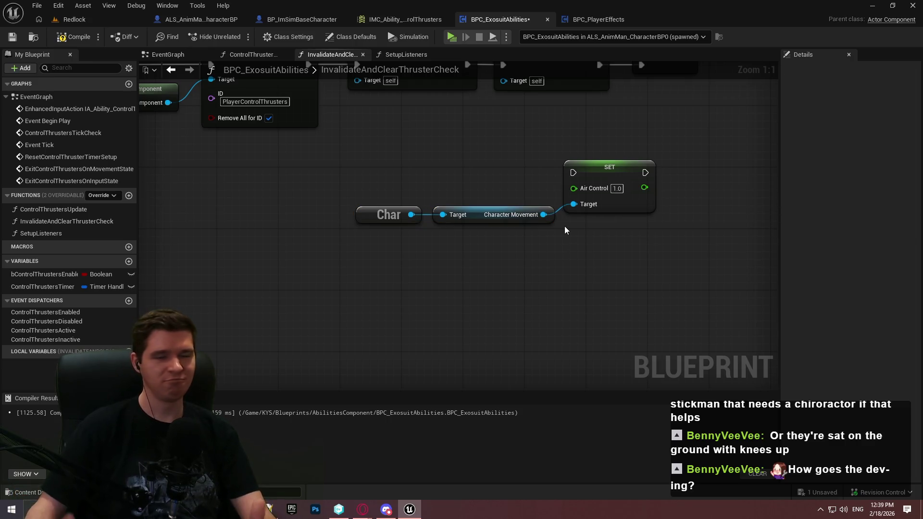
drag(540, 184, 500, 231)
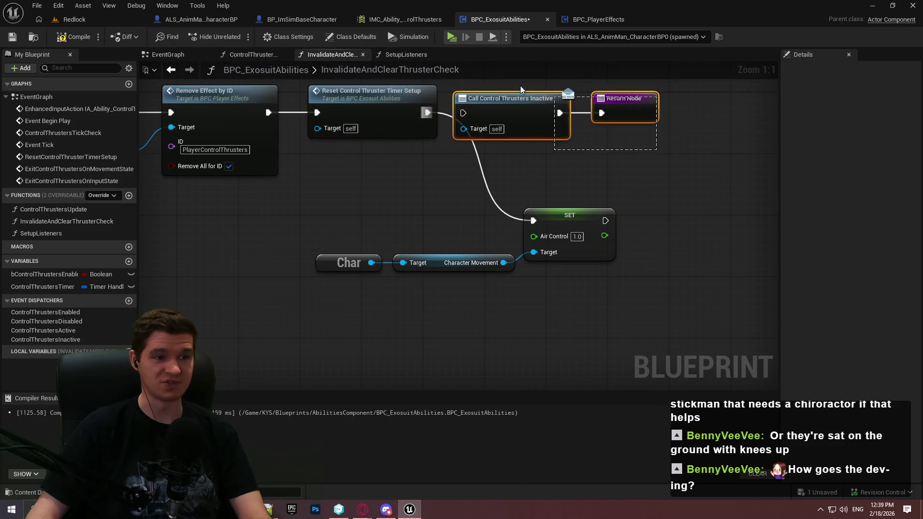
drag(522, 98, 726, 123)
drag(356, 227, 619, 340)
mouse_move(598, 212)
mouse_down()
mouse_move(546, 222)
mouse_move(610, 139)
mouse_move(627, 131)
mouse_move(677, 139)
mouse_move(650, 141)
mouse_up()
drag(739, 112, 504, 146)
Place Call Control Thrusters Inactive and the Return Node after SET, then save the blueprint
drag(594, 223, 486, 173)
mouse_move(380, 209)
mouse_down()
mouse_move(527, 163)
mouse_move(423, 184)
mouse_move(441, 169)
mouse_up()
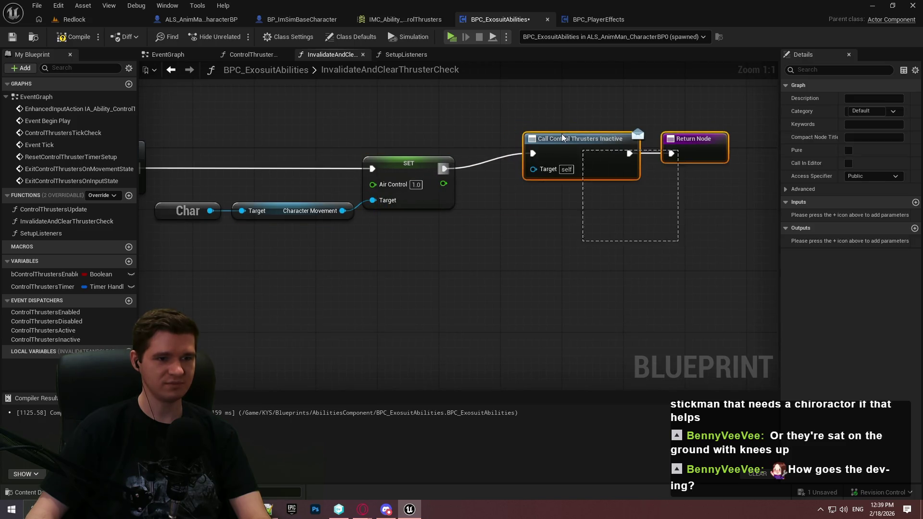
drag(576, 157, 532, 160)
click(539, 222)
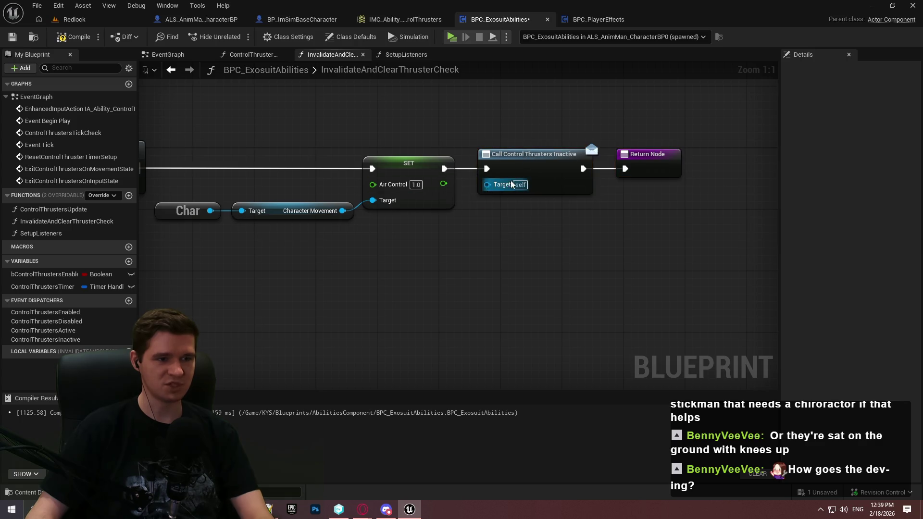
click(12, 37)
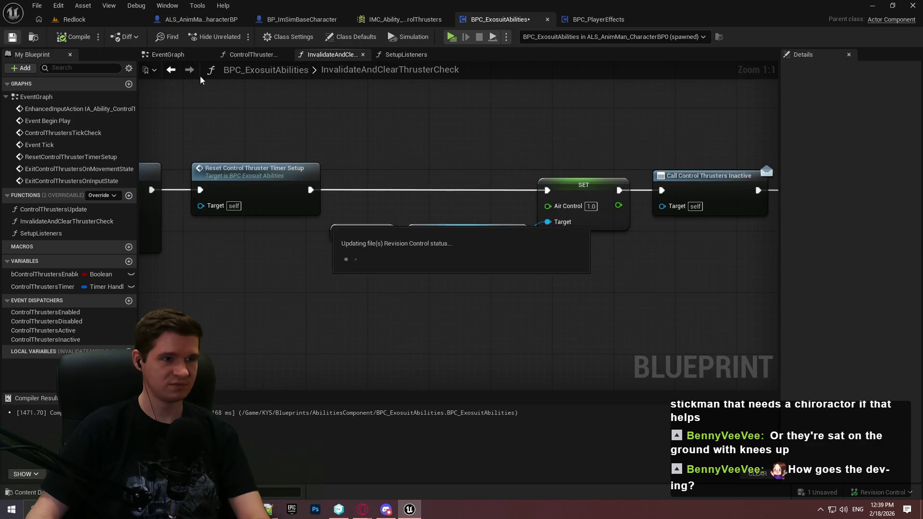
scroll(456, 140, down, 1)
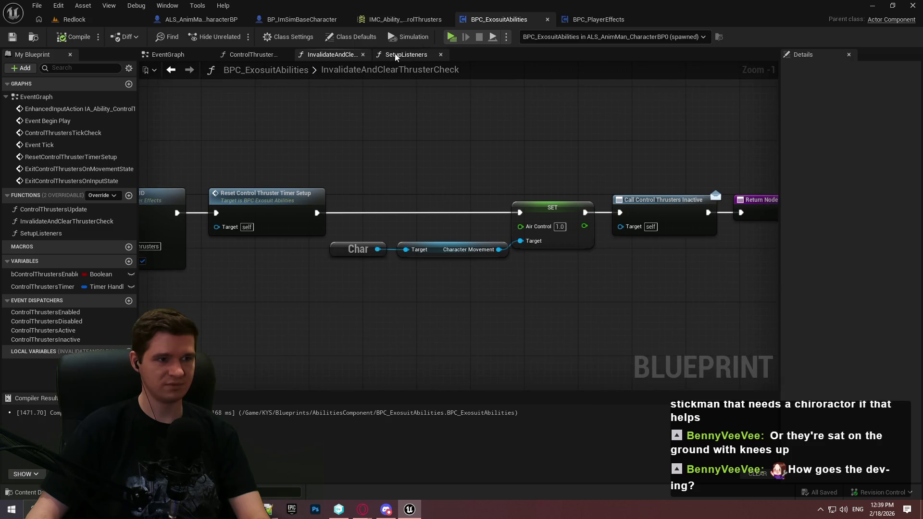
In ControlThrustersUpdate, delete the getter and Add nodes so Air Control is set to 2.0, and compile
click(250, 54)
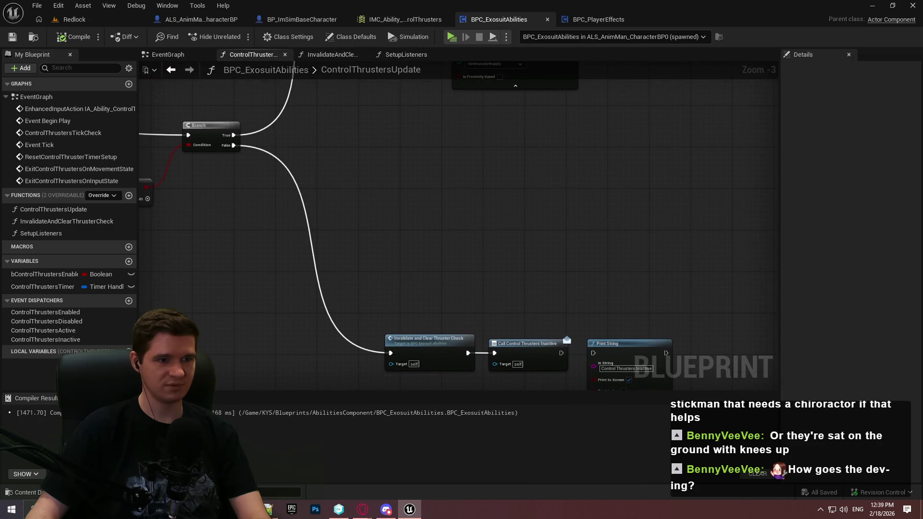
scroll(588, 226, up, 4)
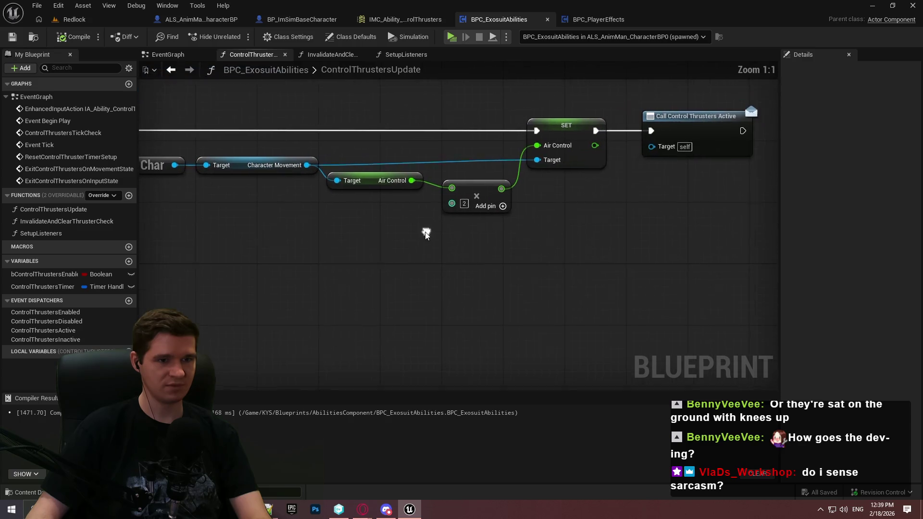
key(Delete)
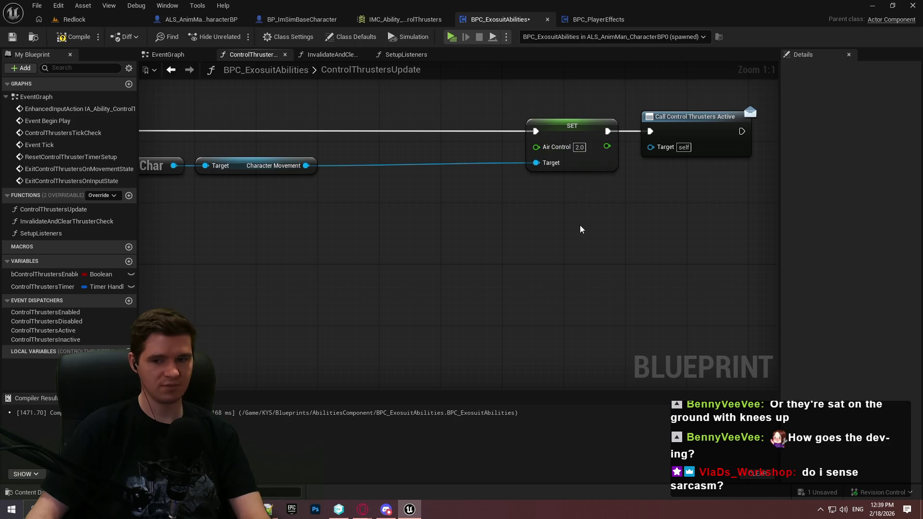
drag(587, 133, 414, 138)
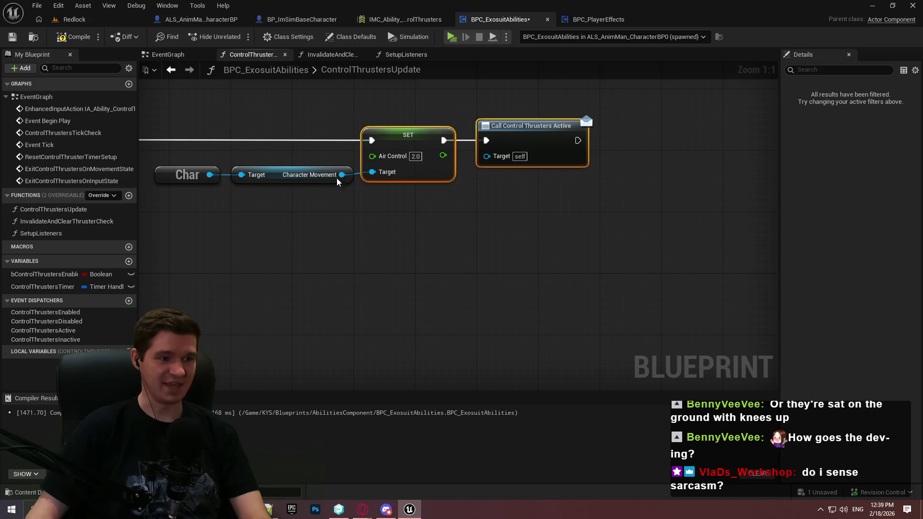
click(241, 87)
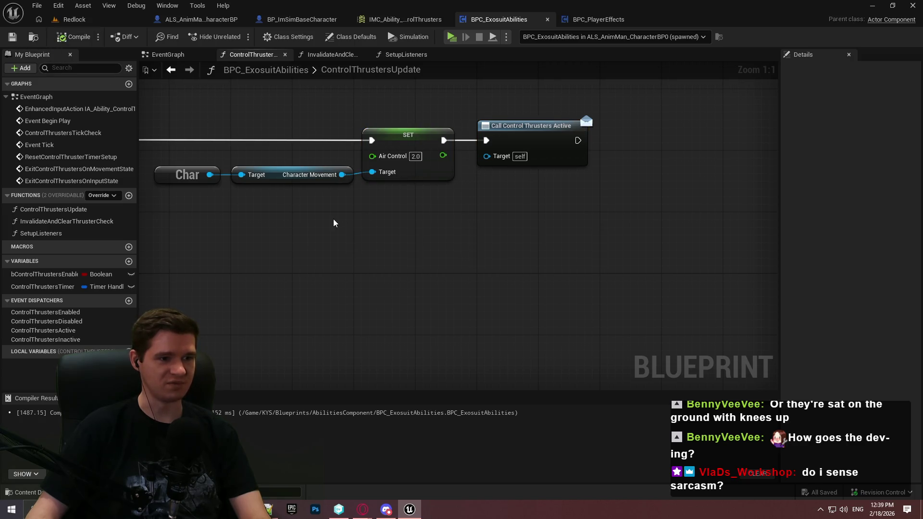
Check the preceding effect node, then return to the Redlock level editor
drag(339, 218, 479, 212)
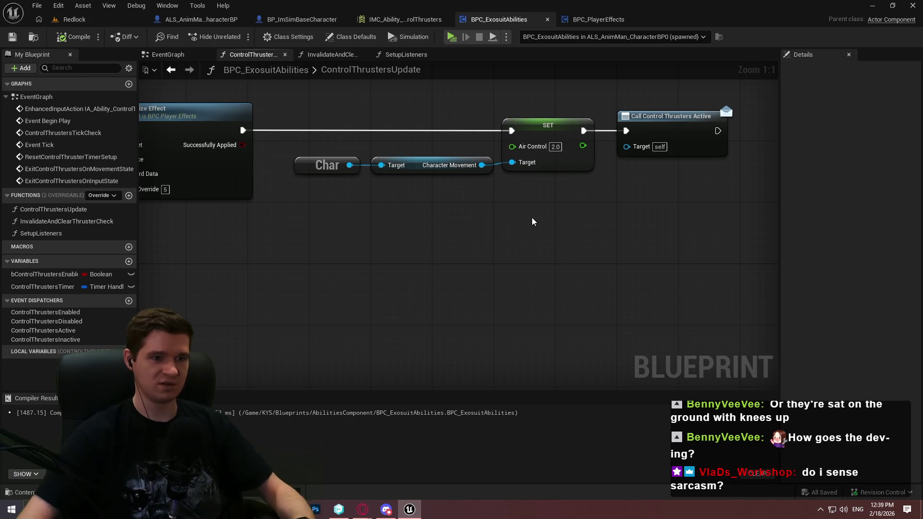
right_click(486, 213)
click(705, 202)
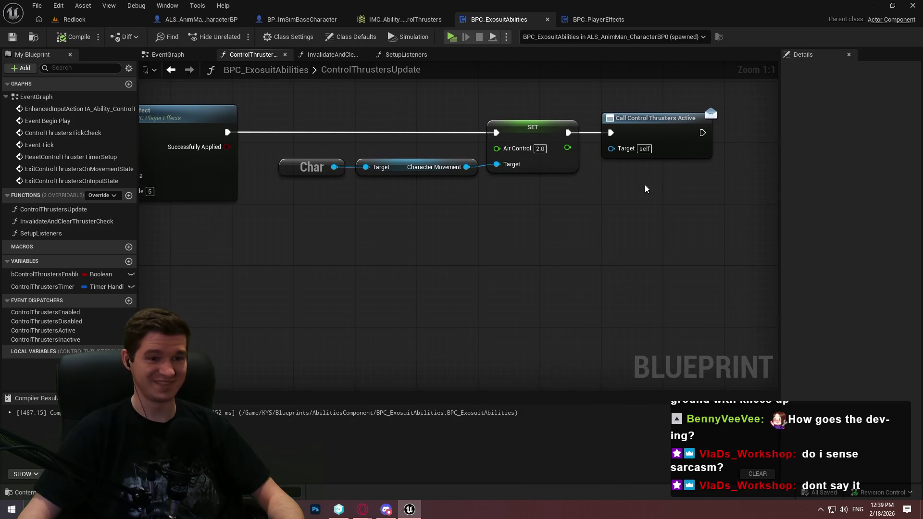
scroll(645, 184, down, 2)
click(71, 20)
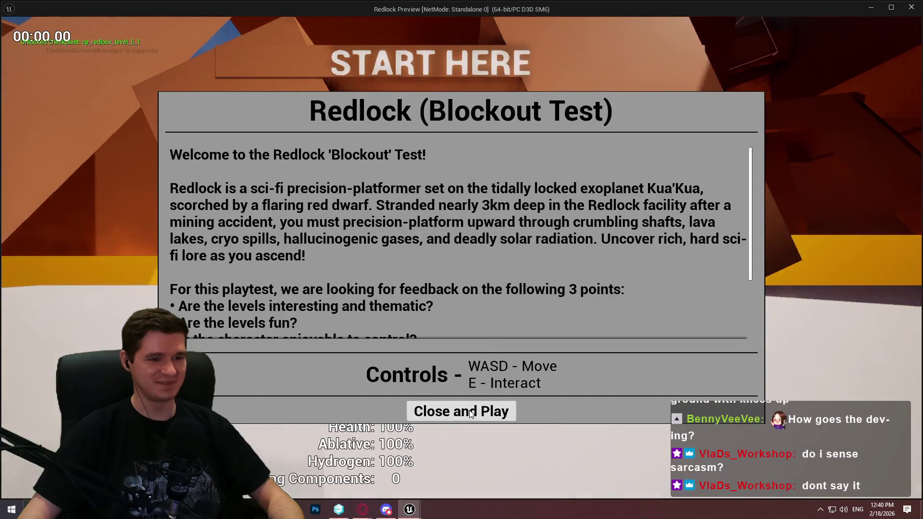
Start a playtest and run, jump and climb through the tunnel onto the purple pillars
click(462, 411)
key(w)
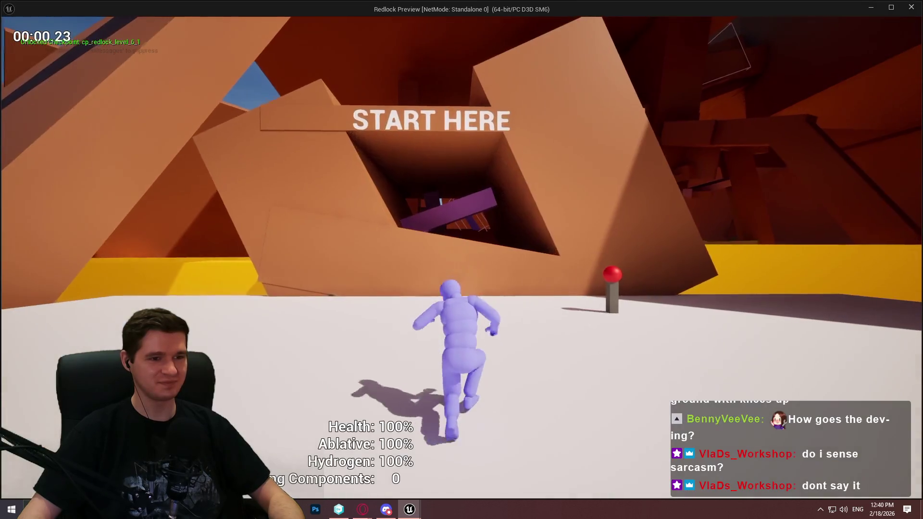
key(space)
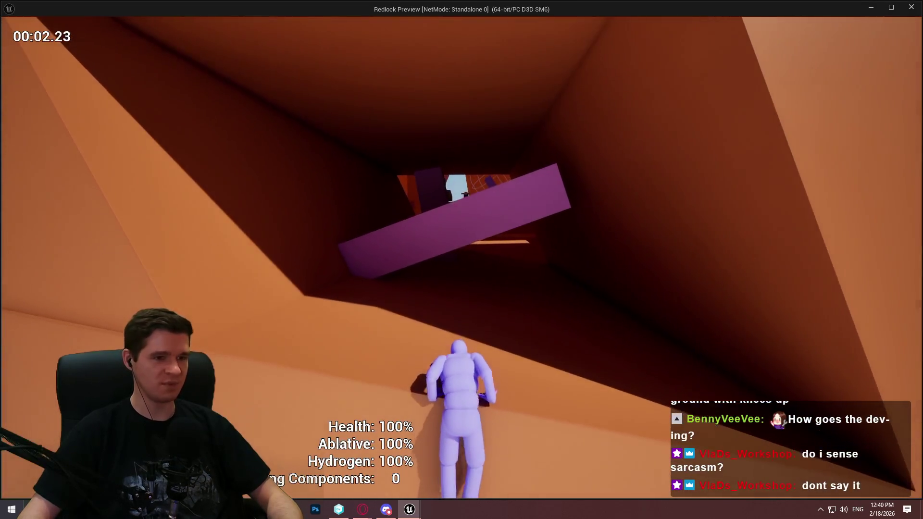
key(w)
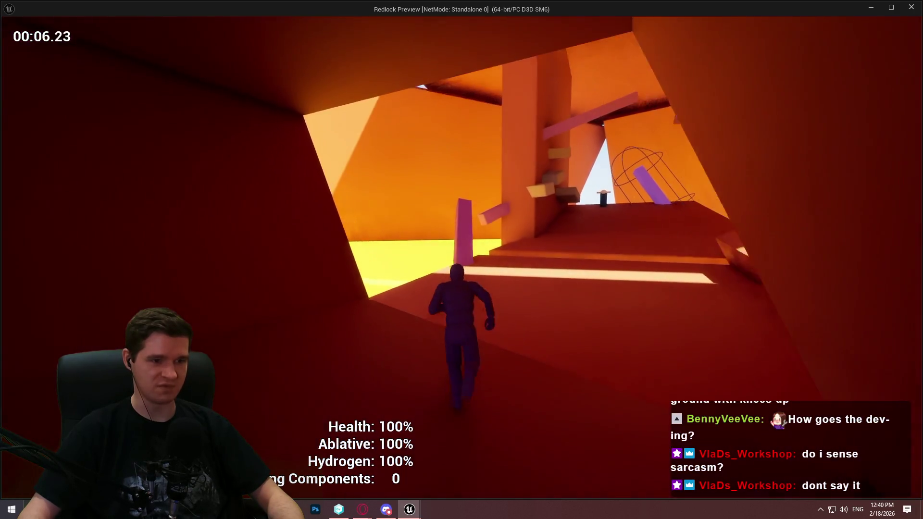
key(space)
key(w)
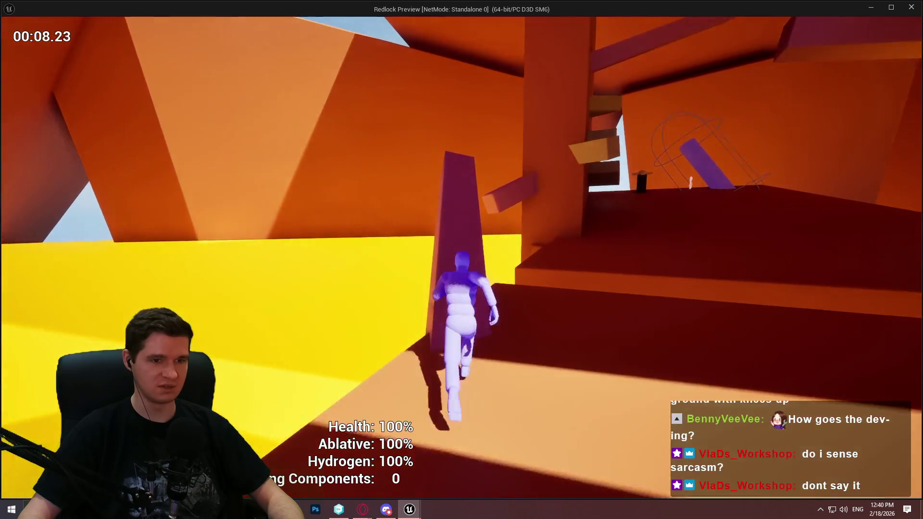
key(w)
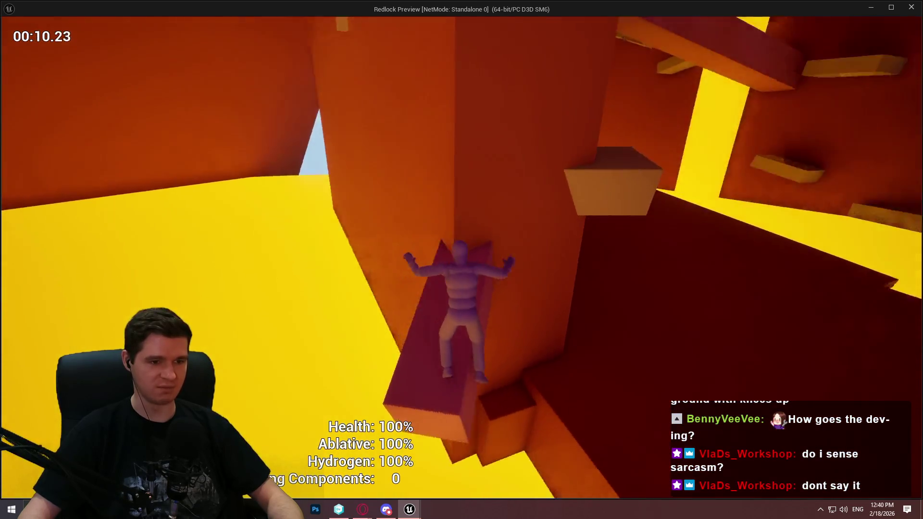
Climb the walls and ledges to the pillar top, fire the thrusters upward, then exit
key(w)
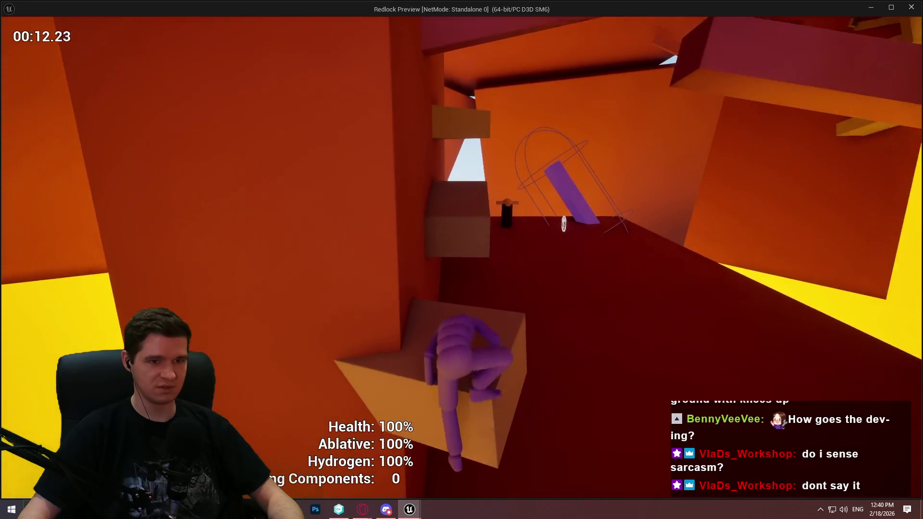
key(w)
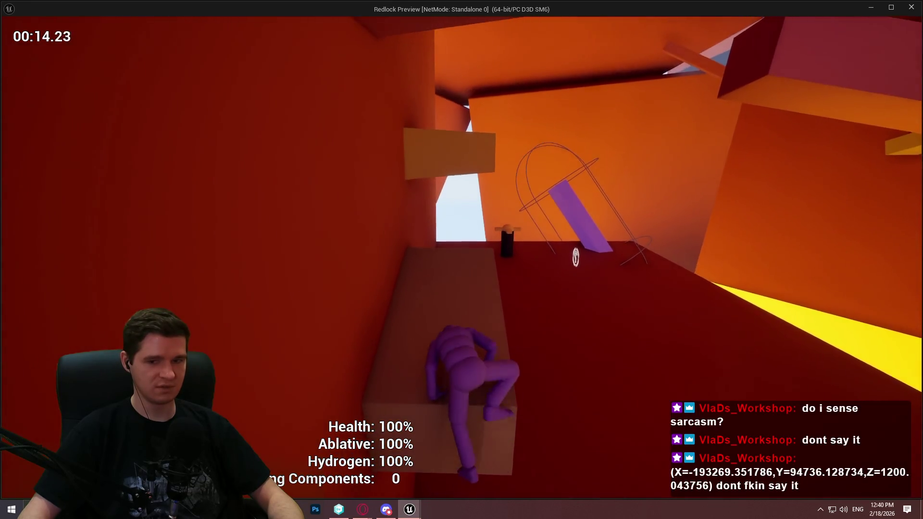
key(w)
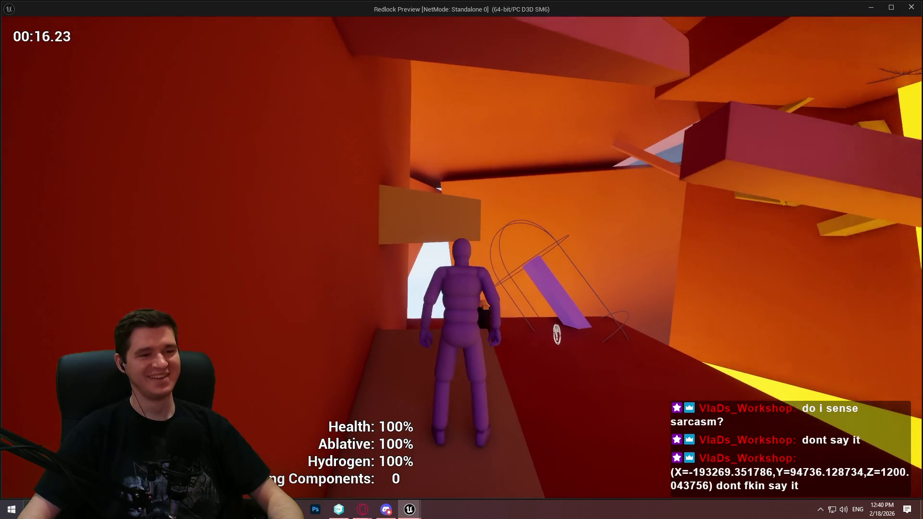
key(w)
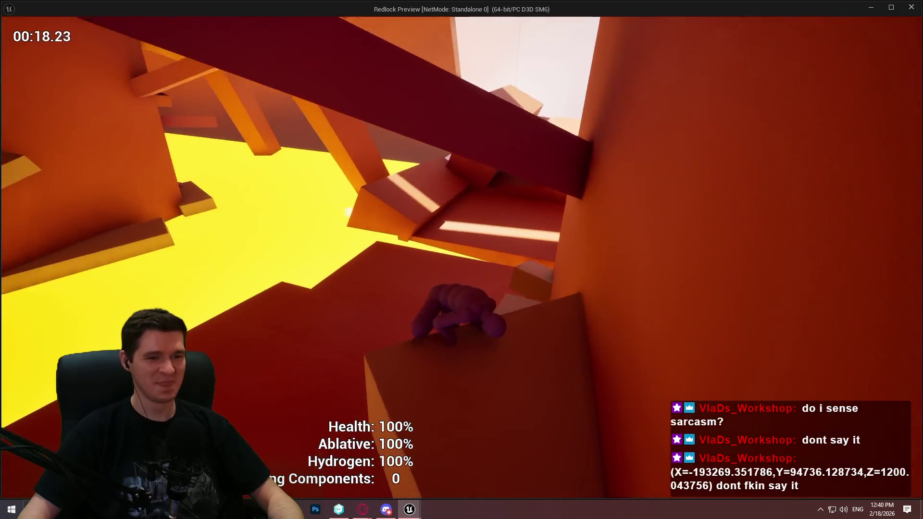
key(w)
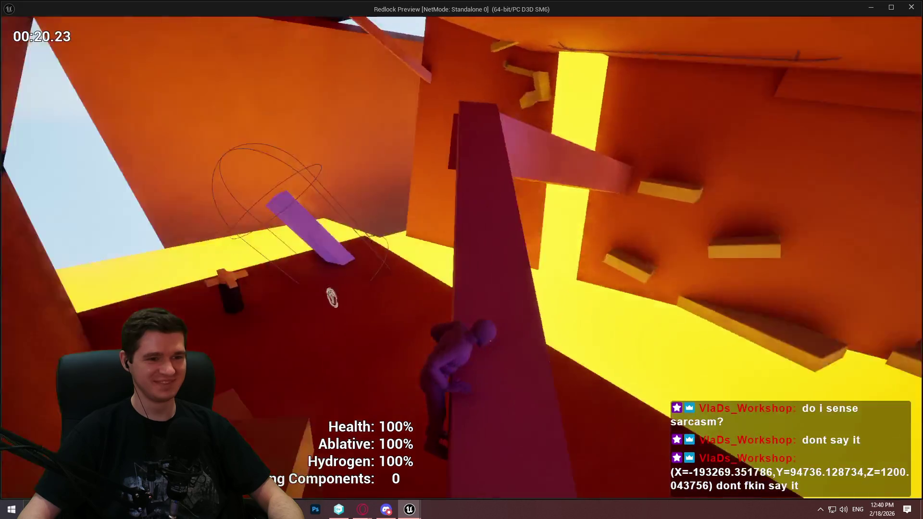
key(w)
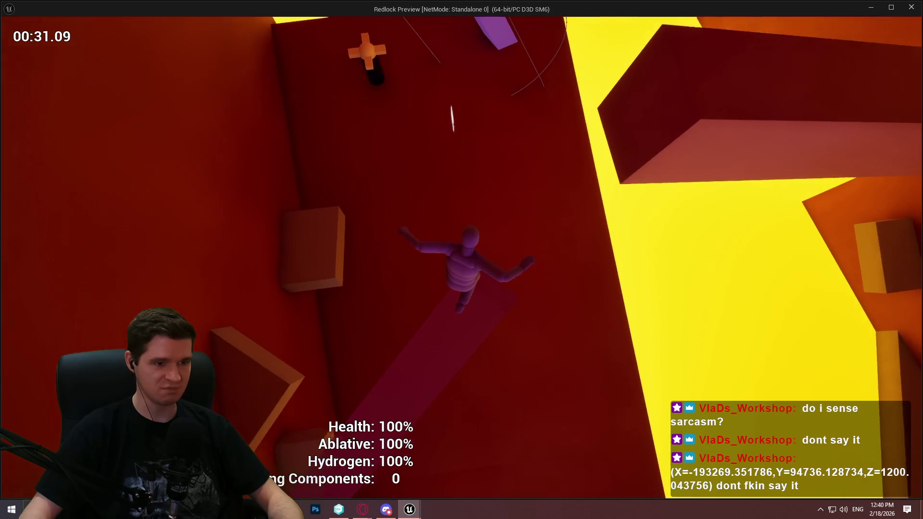
key(space)
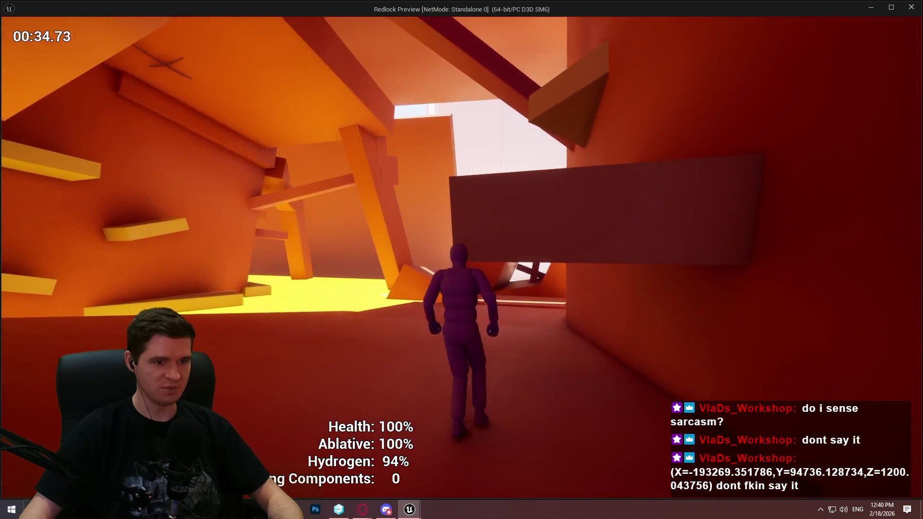
key(Escape)
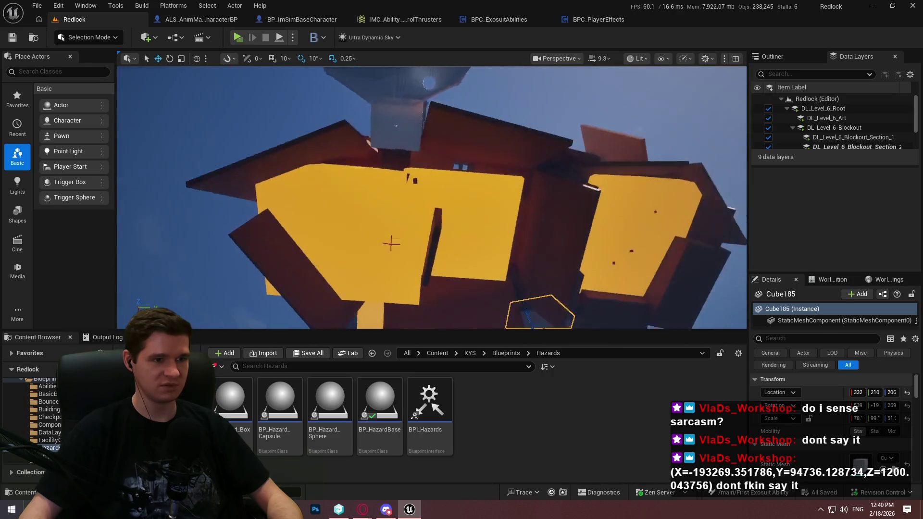
Place a new cube from the basic shapes near the START HERE wall
scroll(432, 198, up, 3)
drag(394, 269, 394, 269)
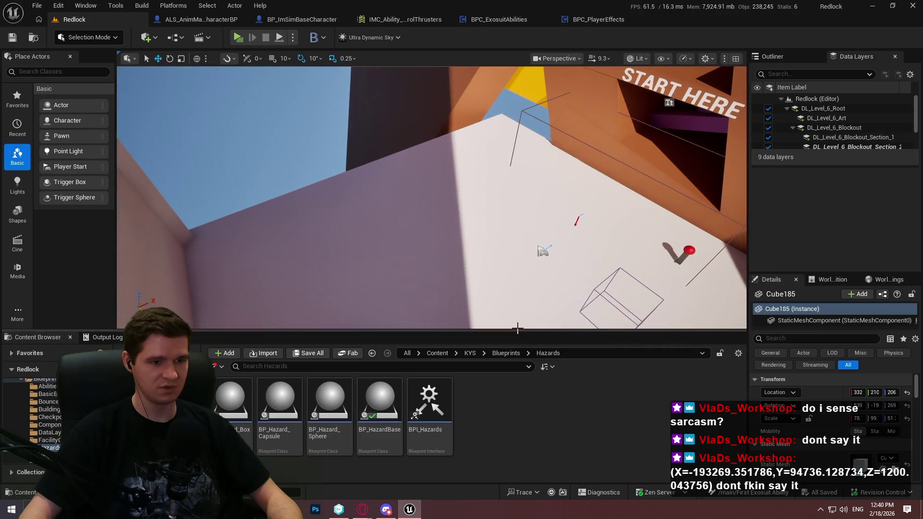
click(435, 354)
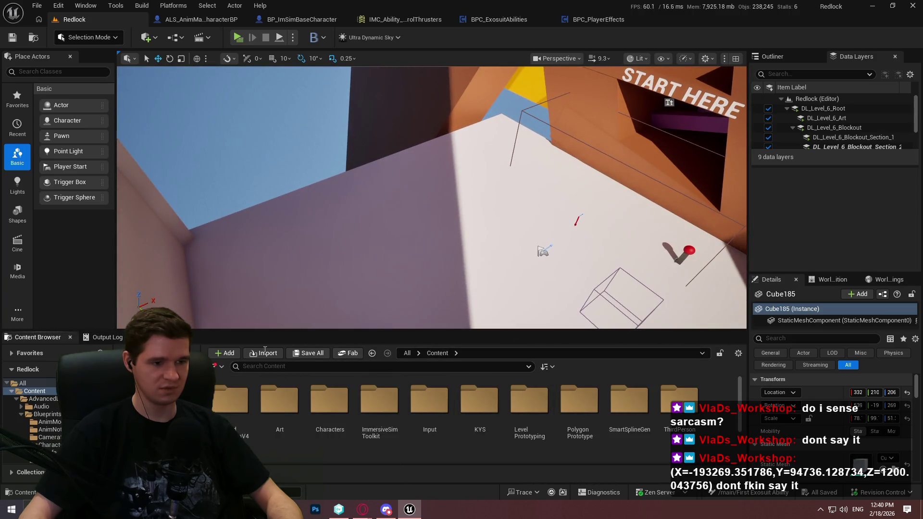
click(17, 212)
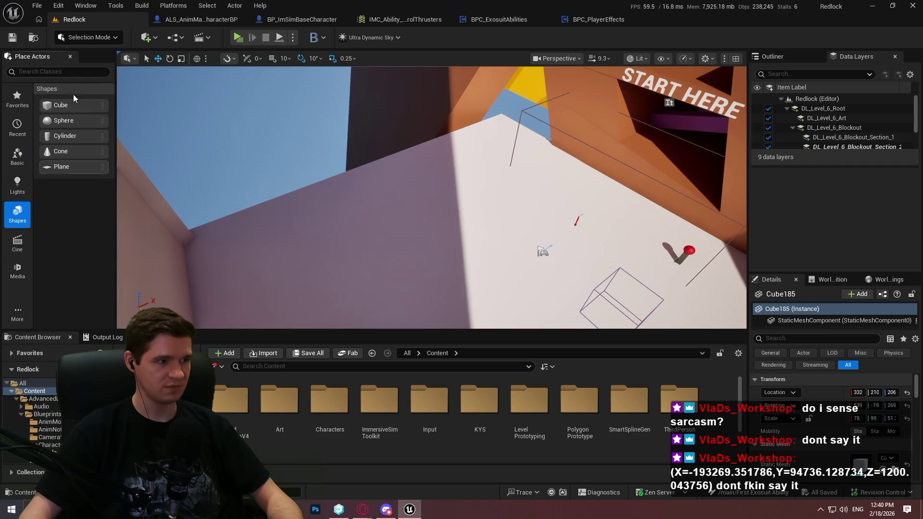
drag(367, 206, 367, 207)
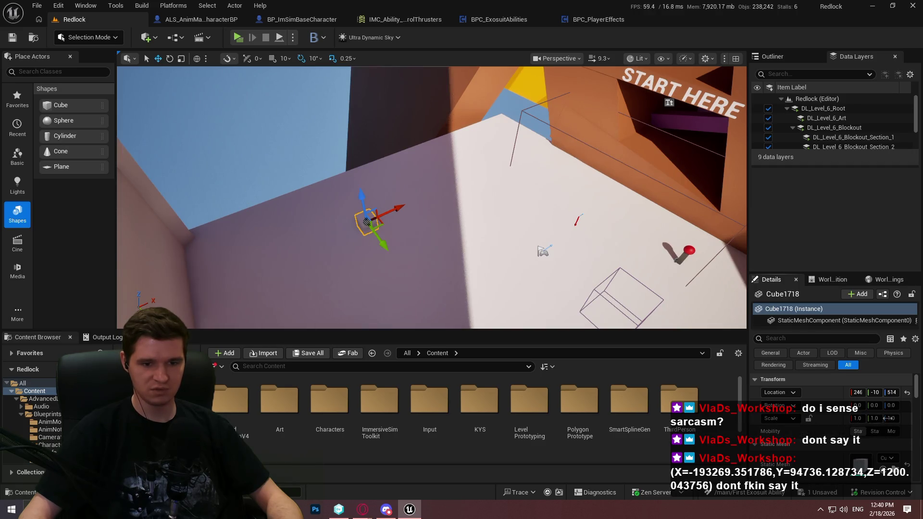
Scale the cube to 30 in Z and drag it down onto the floor
text(30)
key(Return)
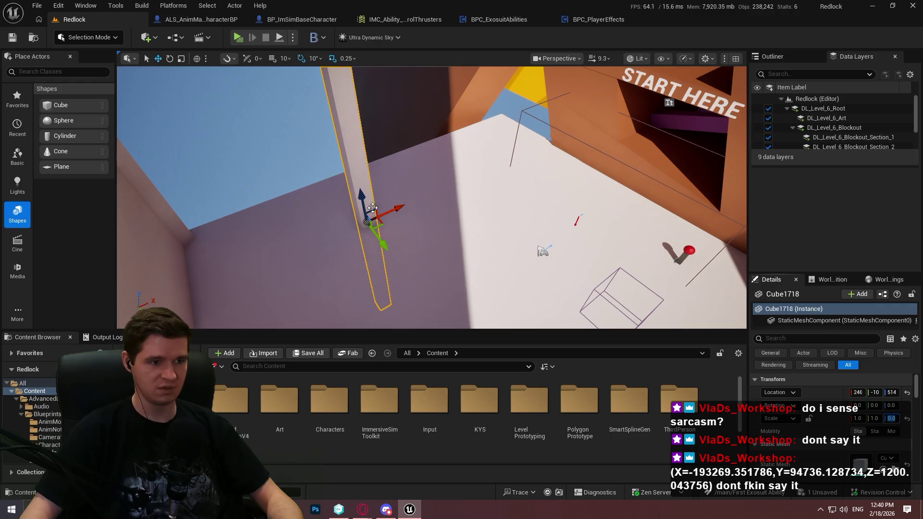
drag(373, 208, 375, 228)
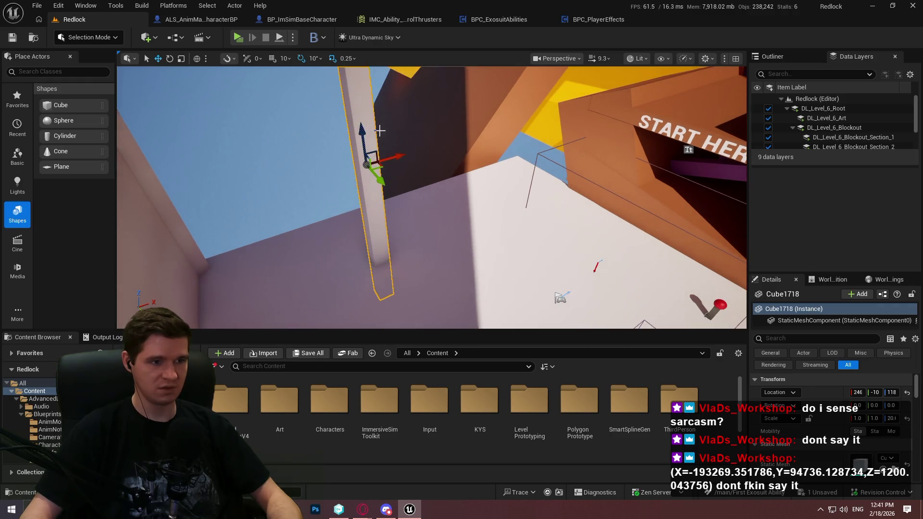
mouse_move(393, 233)
mouse_down()
mouse_move(375, 139)
mouse_move(393, 253)
mouse_move(386, 155)
mouse_move(392, 202)
mouse_move(395, 139)
mouse_move(409, 134)
mouse_move(420, 174)
mouse_move(382, 114)
mouse_up()
Search the KYS Blueprints, Testing and Playtest folders for the respawn box asset
double_click(480, 399)
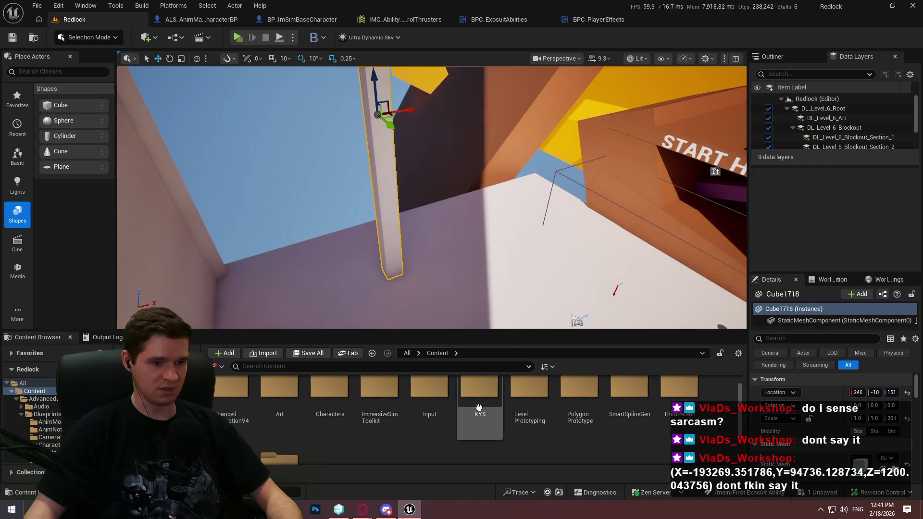
double_click(280, 401)
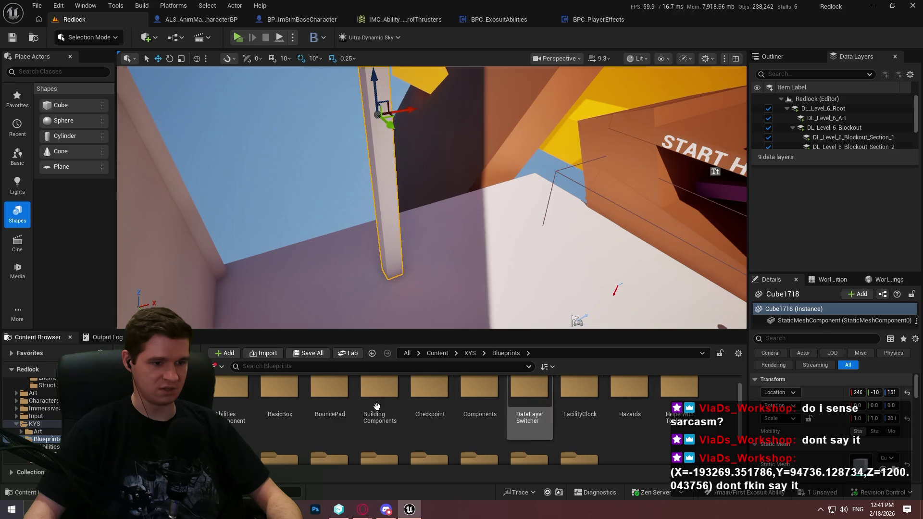
text(player)
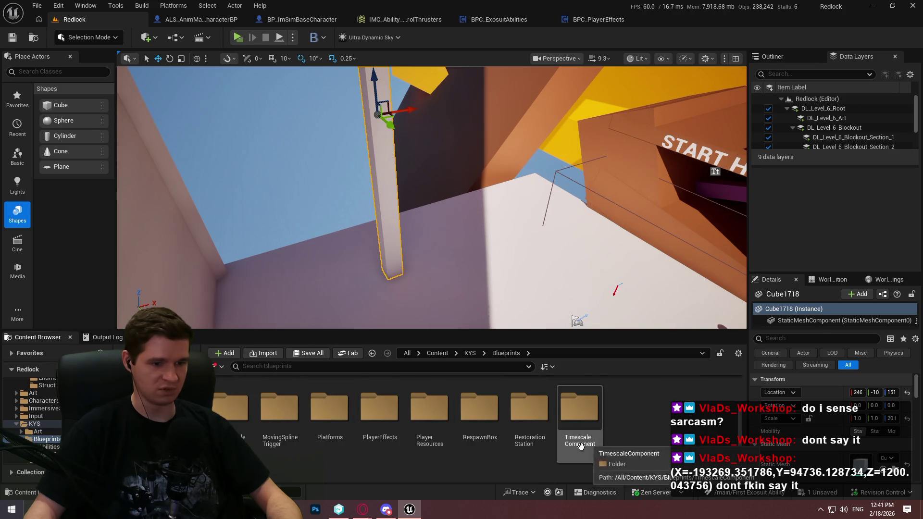
click(341, 441)
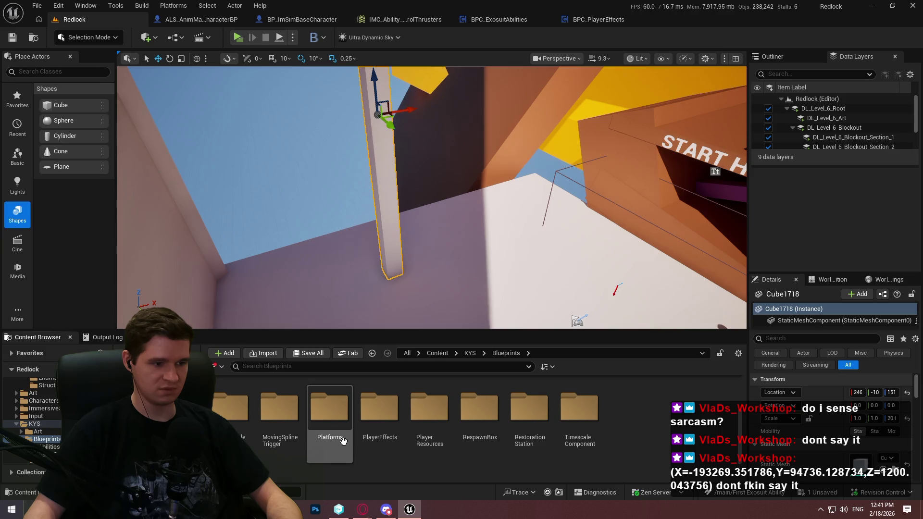
scroll(341, 442, up, 2)
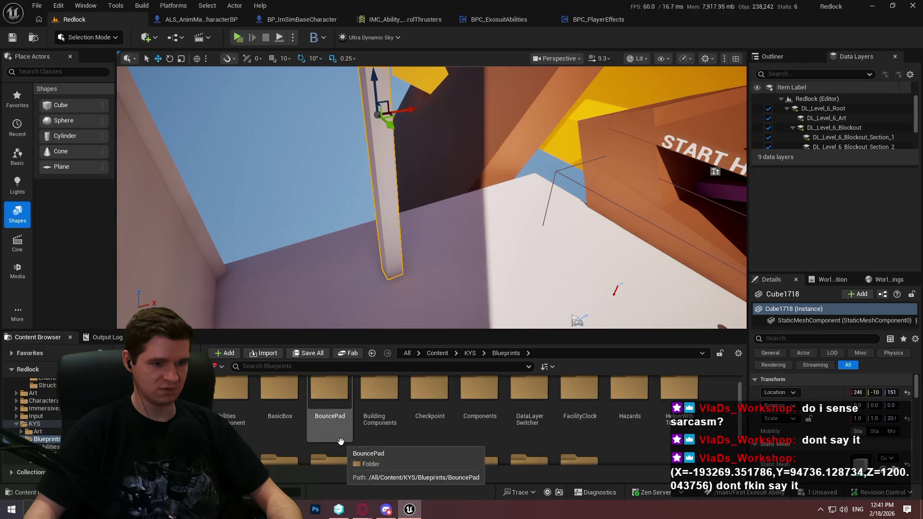
click(544, 428)
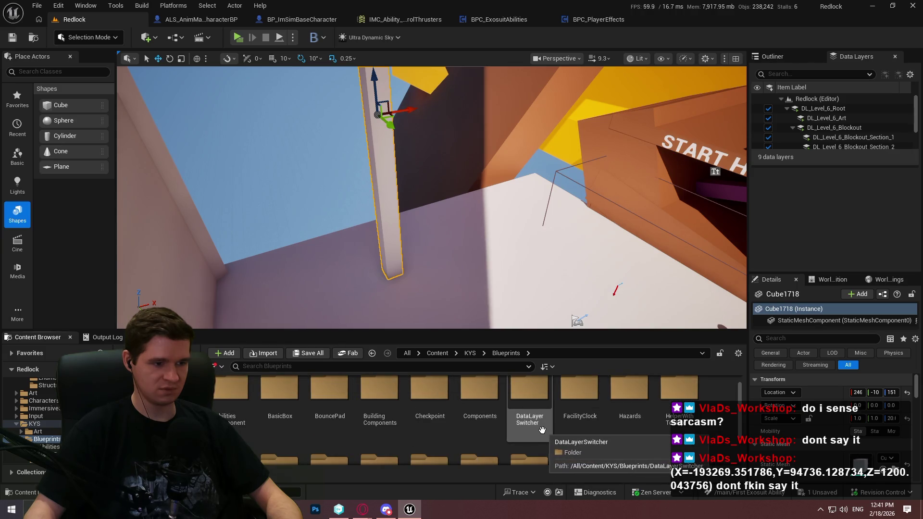
drag(475, 331, 451, 160)
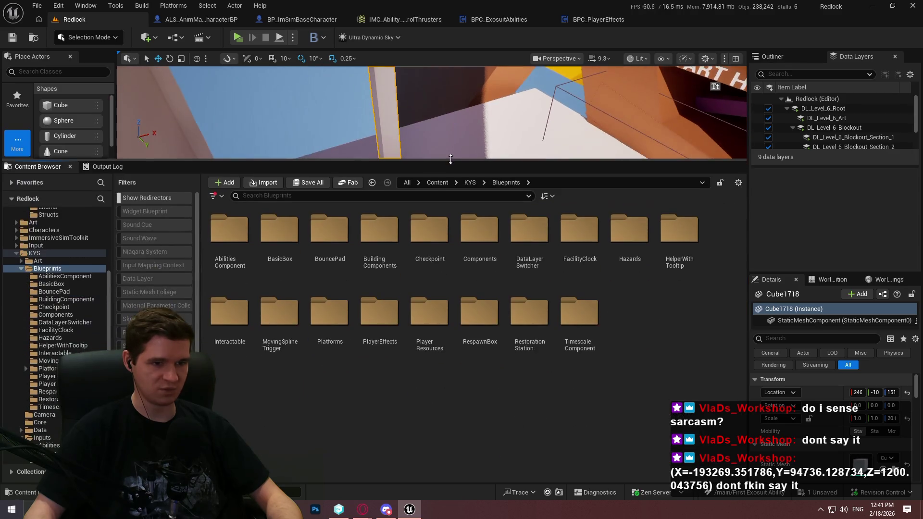
click(469, 182)
double_click(679, 234)
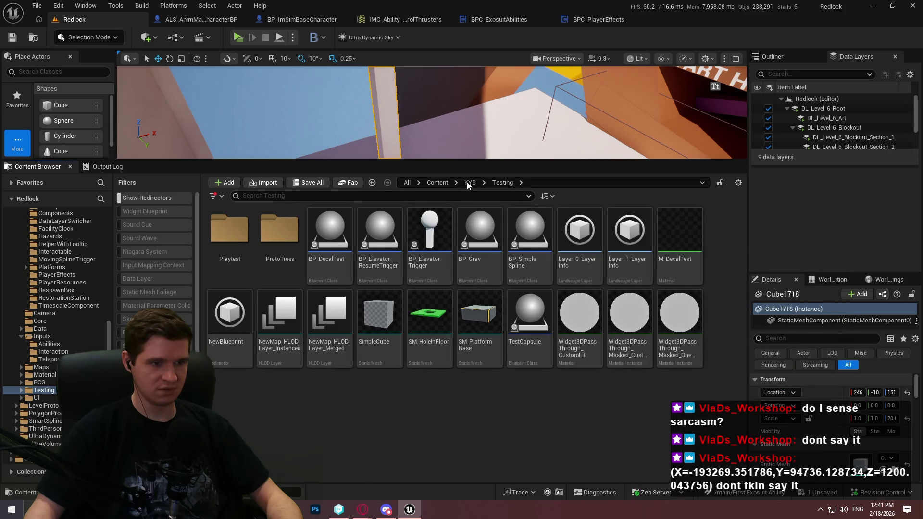
double_click(230, 235)
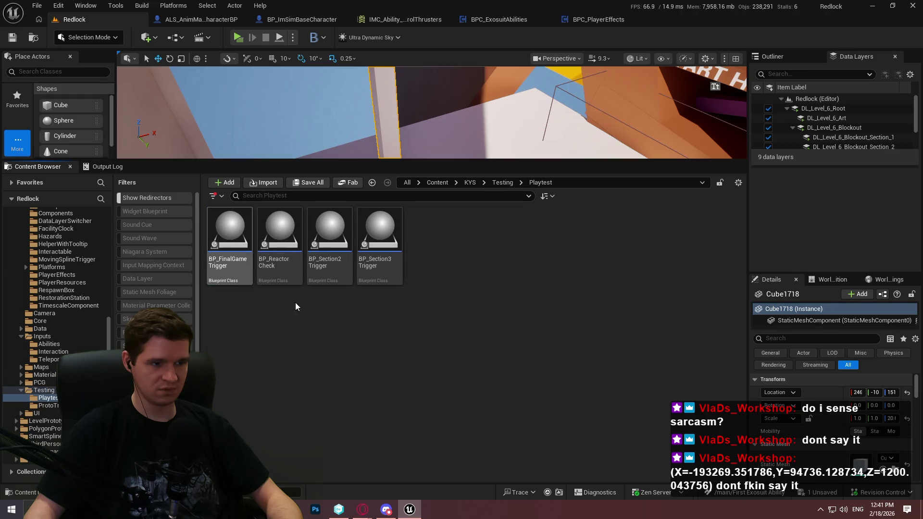
click(474, 184)
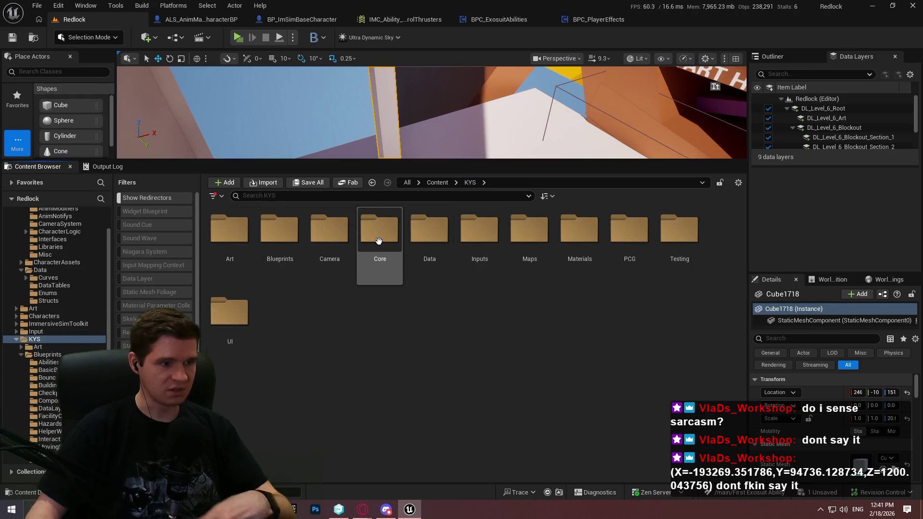
click(437, 182)
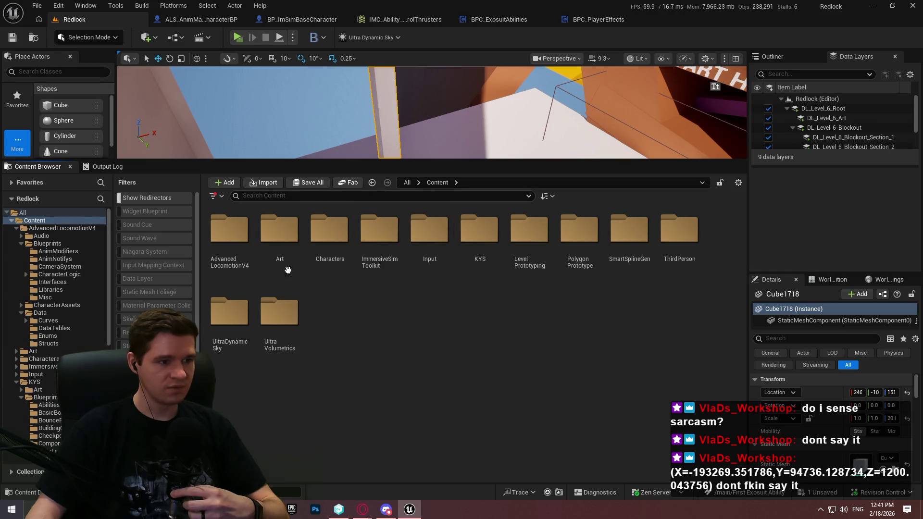
Navigate to KYS > Blueprints > RespawnBox and drop BP_RespawnBox beside the pillar
double_click(362, 260)
click(454, 182)
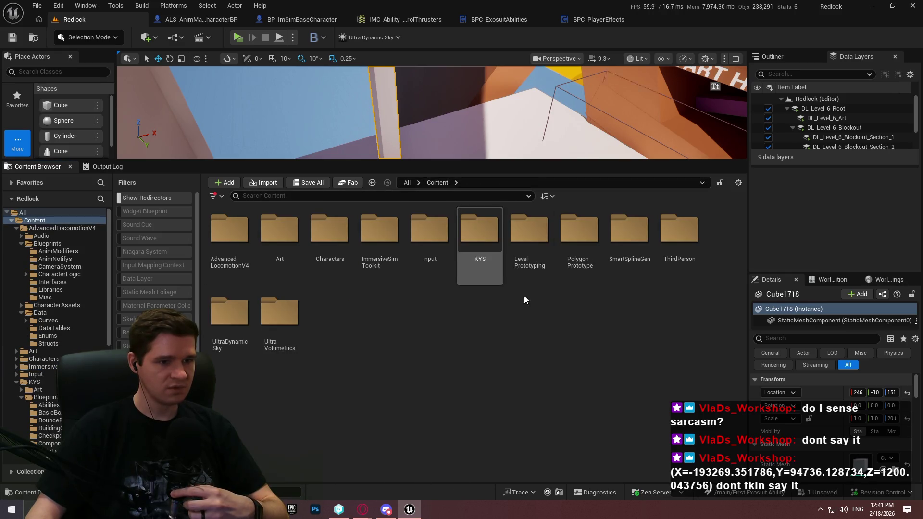
double_click(543, 278)
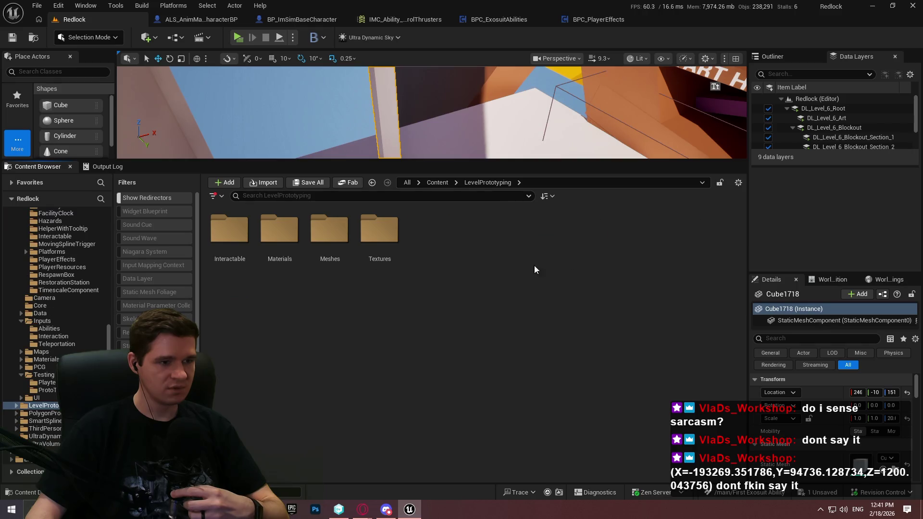
click(445, 183)
click(475, 240)
double_click(475, 241)
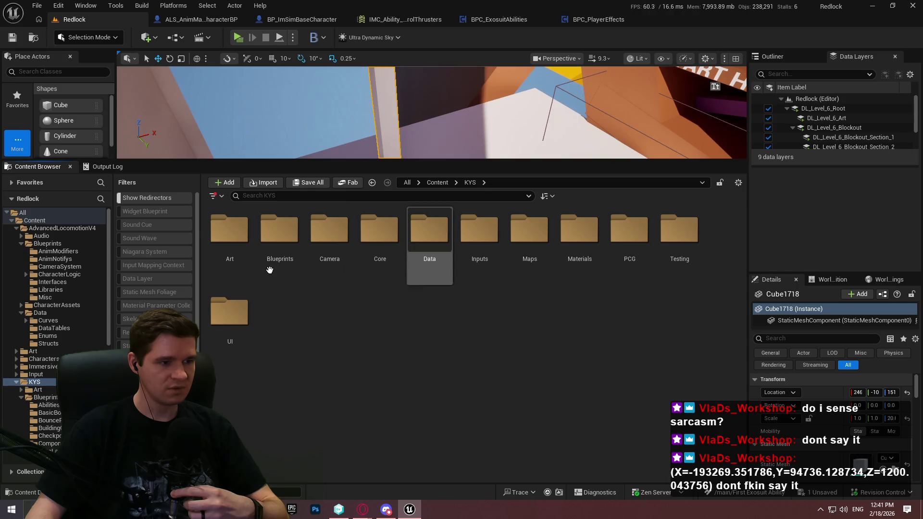
double_click(295, 244)
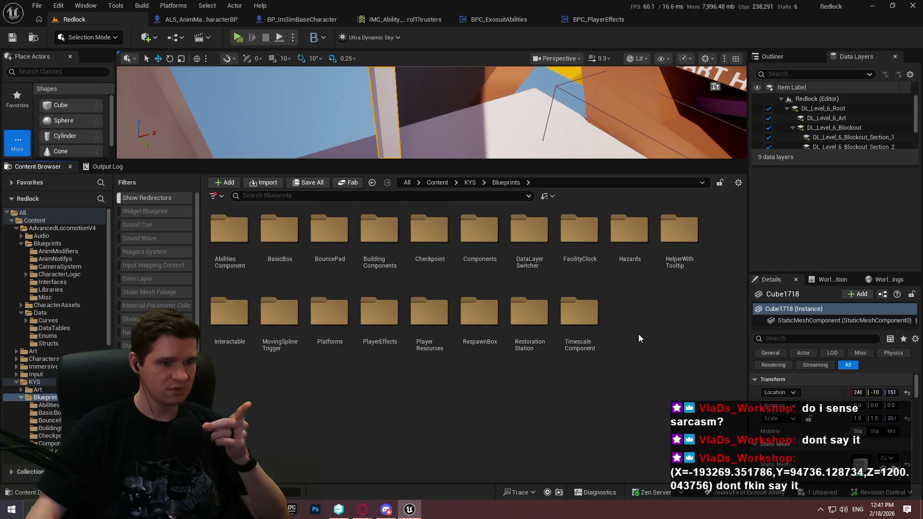
double_click(280, 231)
click(515, 183)
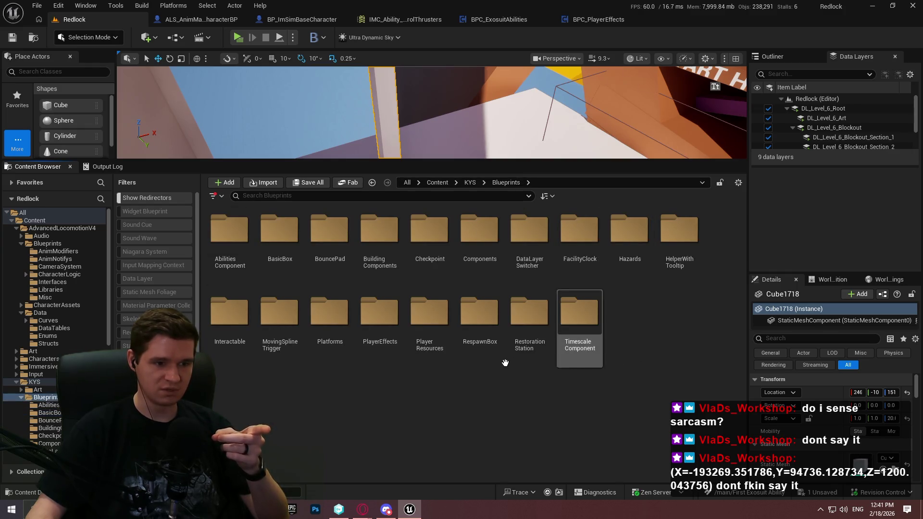
click(482, 345)
double_click(482, 345)
mouse_move(236, 241)
mouse_down()
mouse_move(398, 149)
mouse_move(447, 144)
mouse_move(437, 152)
mouse_move(482, 246)
mouse_move(482, 330)
mouse_up()
Inspect the respawn box's Box, Arrow1, DefaultSceneRoot and Arrow components in Details
drag(503, 255, 503, 254)
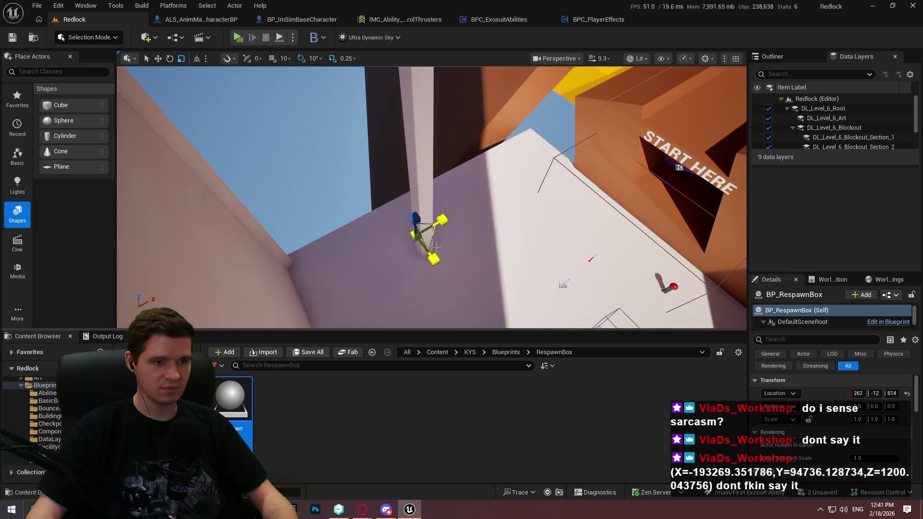
click(798, 322)
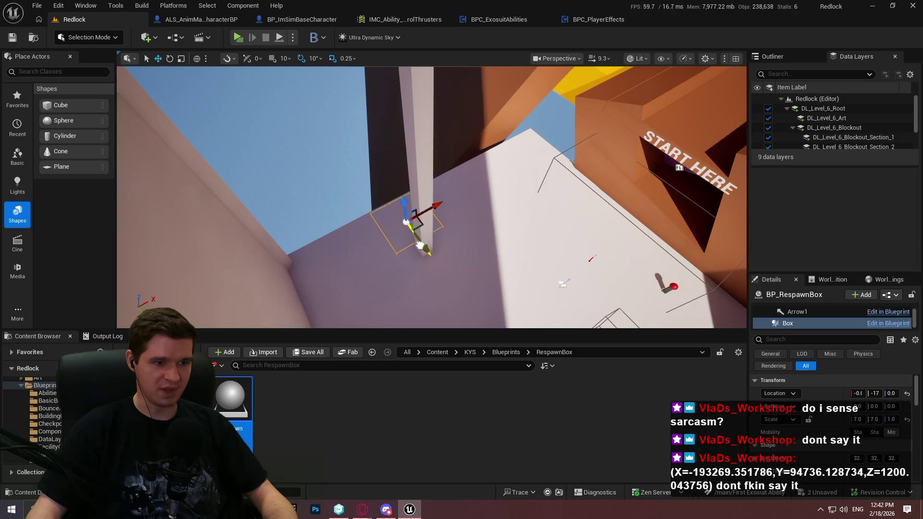
click(815, 314)
scroll(803, 319, up, 1)
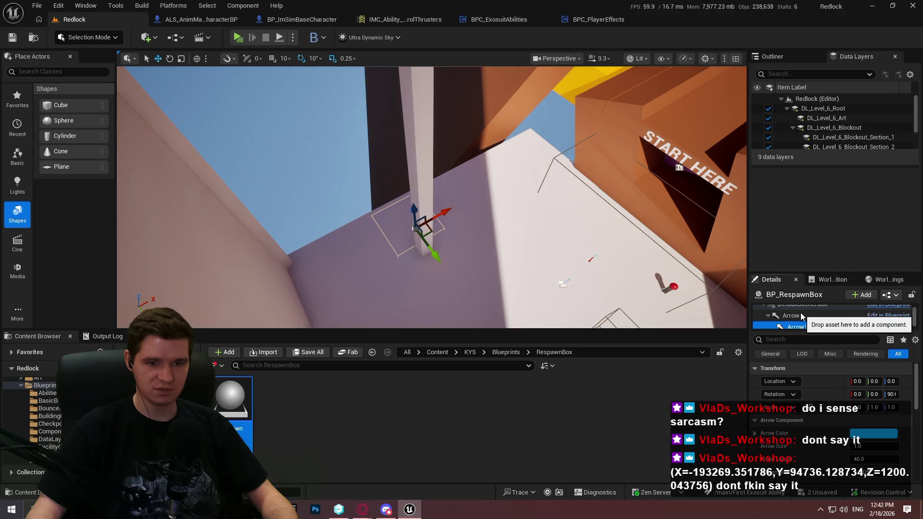
scroll(801, 313, up, 1)
click(800, 318)
drag(814, 331, 809, 377)
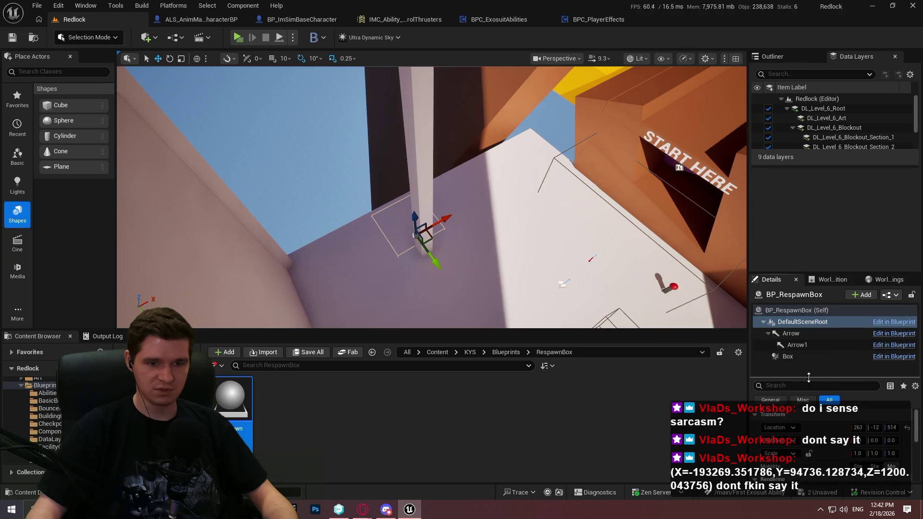
double_click(798, 310)
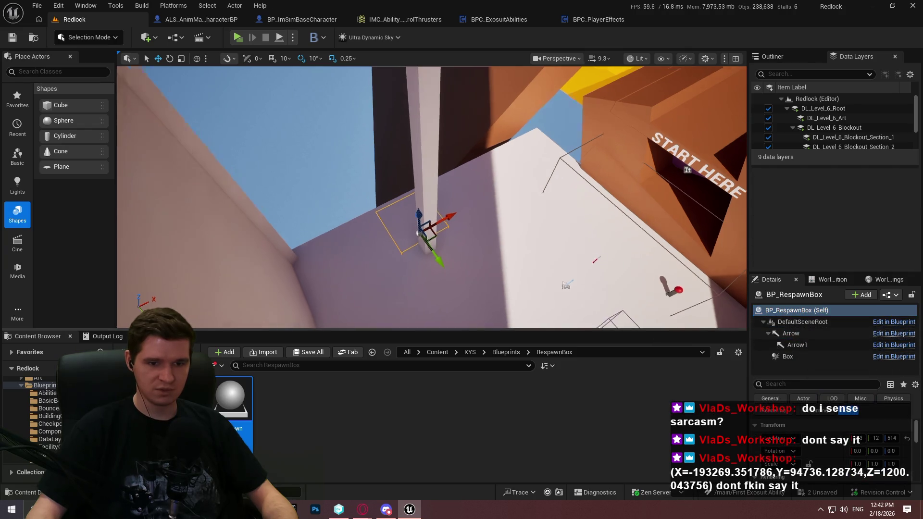
double_click(791, 333)
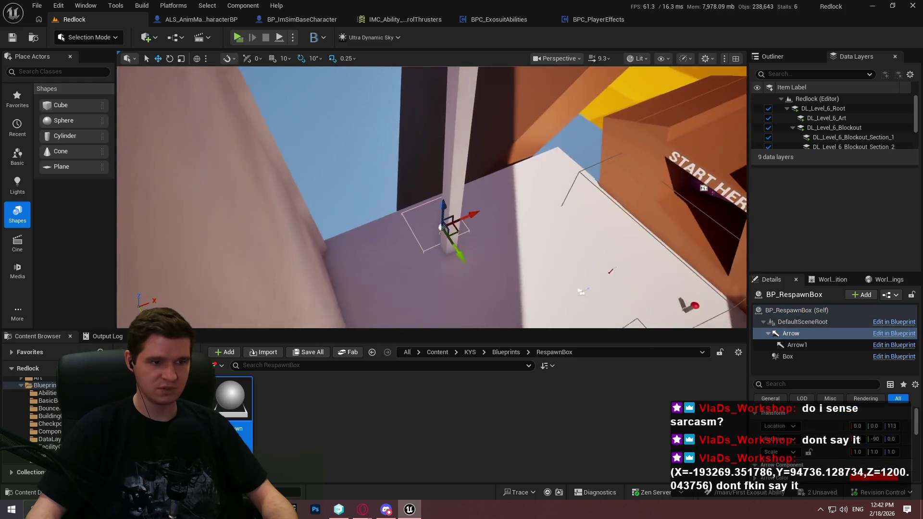
Look around the pillar at the arrow, then add a new cube near the pillar's base
drag(454, 86, 478, 198)
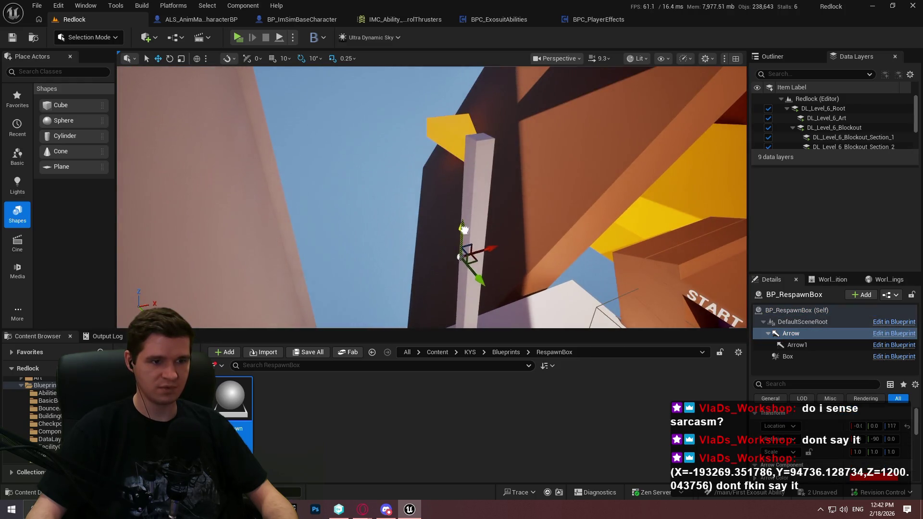
drag(481, 89, 445, 202)
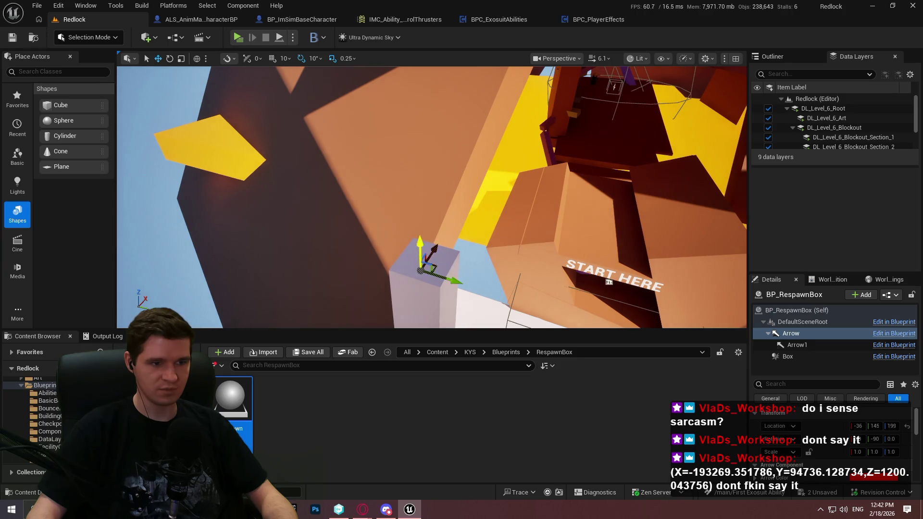
drag(417, 191, 446, 244)
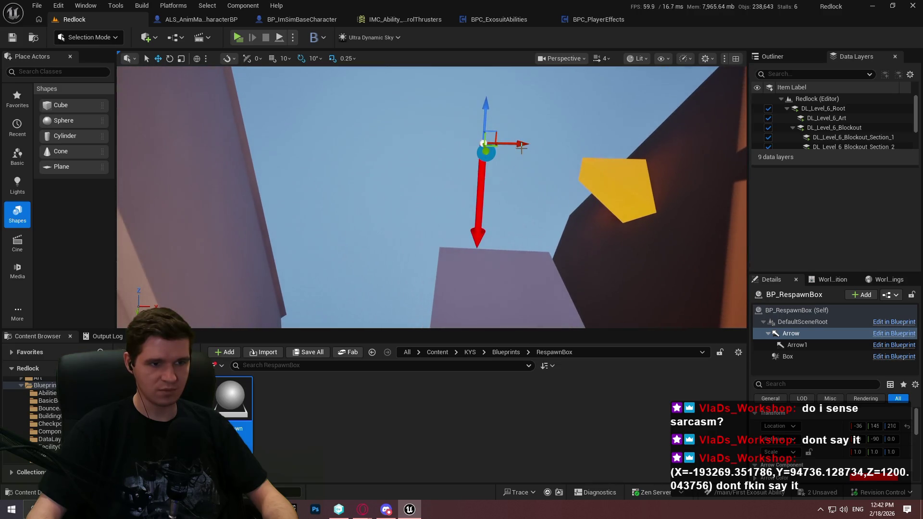
mouse_move(555, 150)
mouse_down()
mouse_move(568, 116)
mouse_move(580, 132)
mouse_move(591, 113)
mouse_up()
mouse_move(52, 105)
mouse_down()
mouse_move(388, 194)
mouse_move(421, 187)
mouse_move(421, 201)
mouse_up()
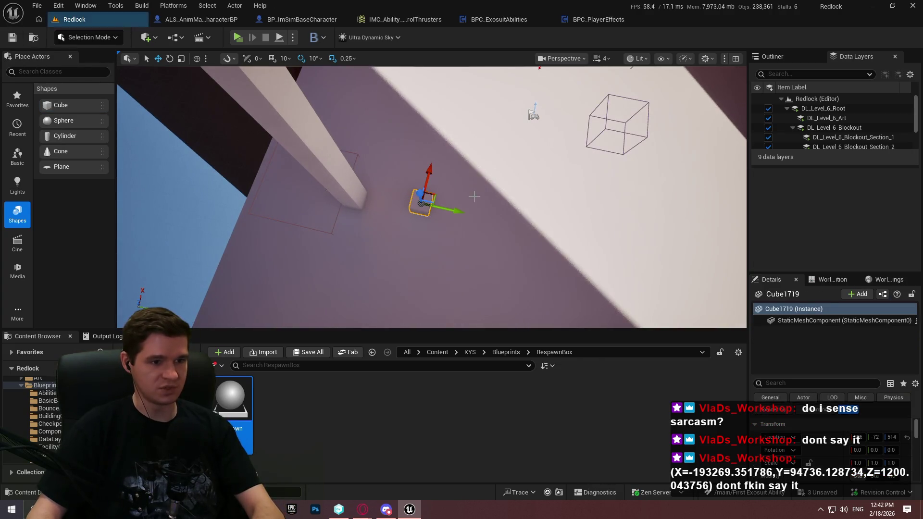
Apply the MI_ProtoGrid Grey material from Materials > Prototyping to the cube, undoing the floor misdrop
click(468, 353)
double_click(572, 414)
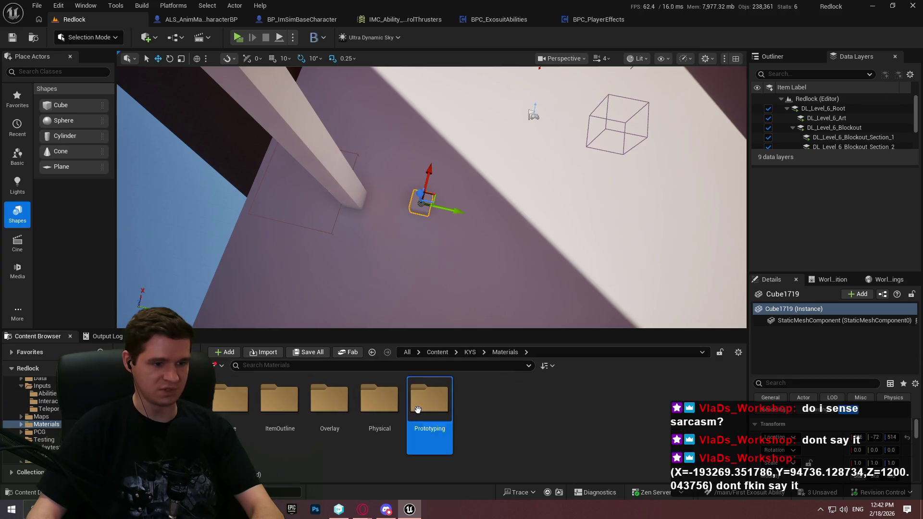
double_click(430, 401)
scroll(524, 406, up, 1)
scroll(255, 421, down, 1)
mouse_move(280, 407)
mouse_down()
mouse_move(284, 426)
mouse_move(424, 217)
mouse_up()
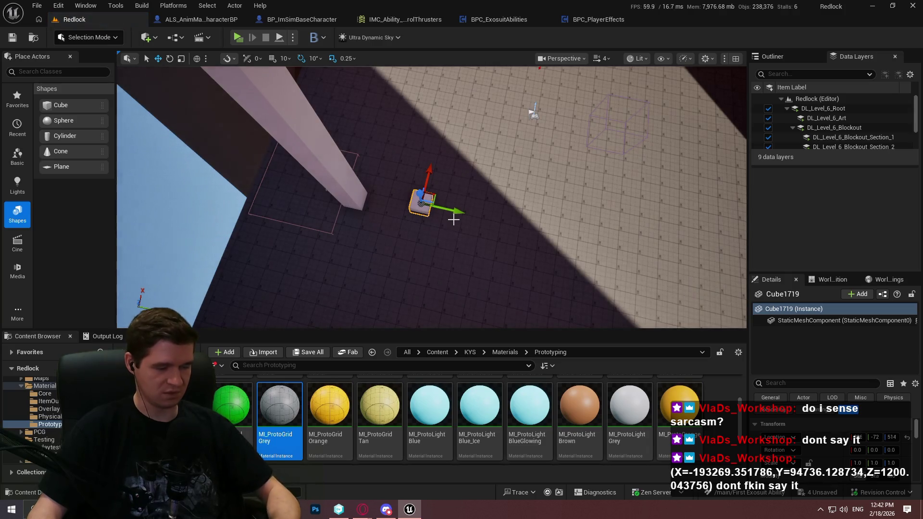
key(ctrl+z)
key(f)
mouse_move(296, 413)
mouse_down()
mouse_move(330, 413)
mouse_move(424, 268)
mouse_up()
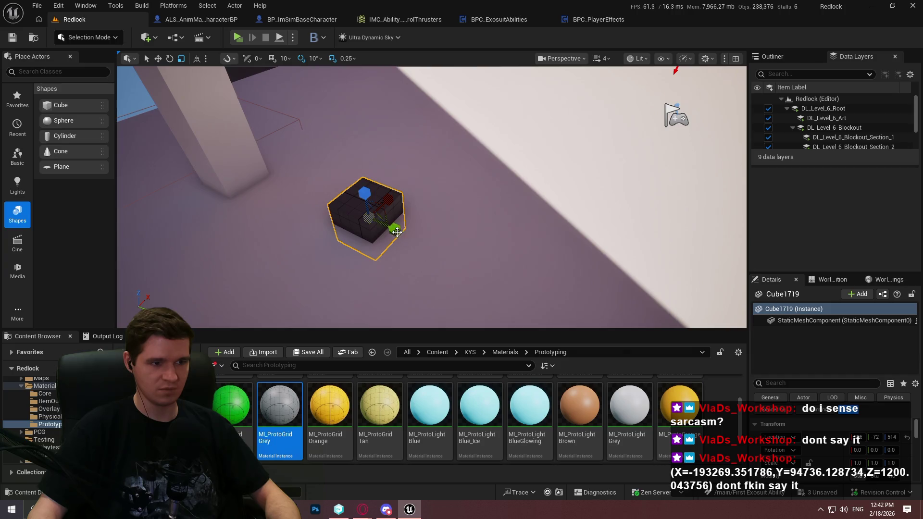
Stretch the cube along Y into a long beam and slide it beside the white pillar
drag(397, 232, 480, 288)
scroll(390, 136, down, 3)
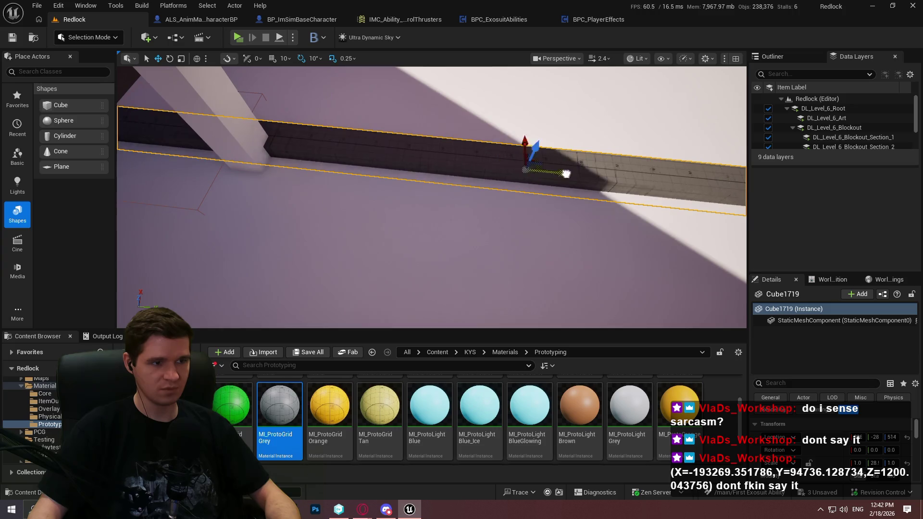
drag(567, 174, 735, 188)
drag(691, 166, 686, 179)
mouse_move(566, 163)
mouse_down()
mouse_move(567, 155)
mouse_move(611, 198)
mouse_up()
click(582, 166)
Bring the white pillar and START HERE area into view, then launch the level standalone
mouse_move(576, 165)
mouse_down()
mouse_move(416, 211)
mouse_move(476, 243)
mouse_up()
click(449, 197)
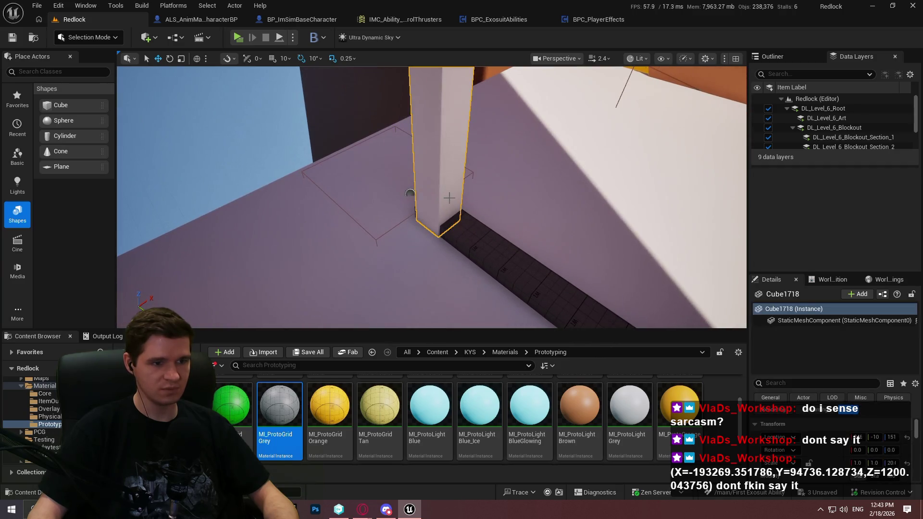
mouse_move(410, 193)
mouse_down()
mouse_move(355, 128)
mouse_move(435, 191)
mouse_up()
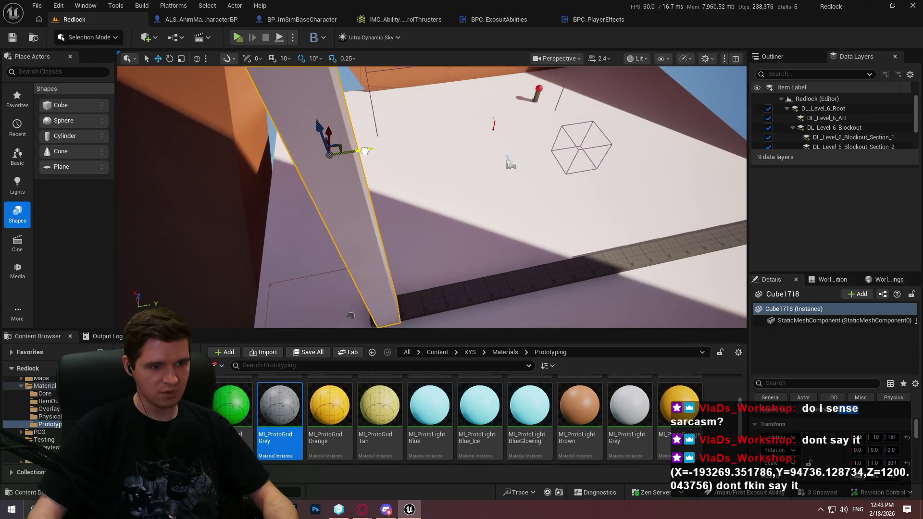
drag(365, 150, 370, 42)
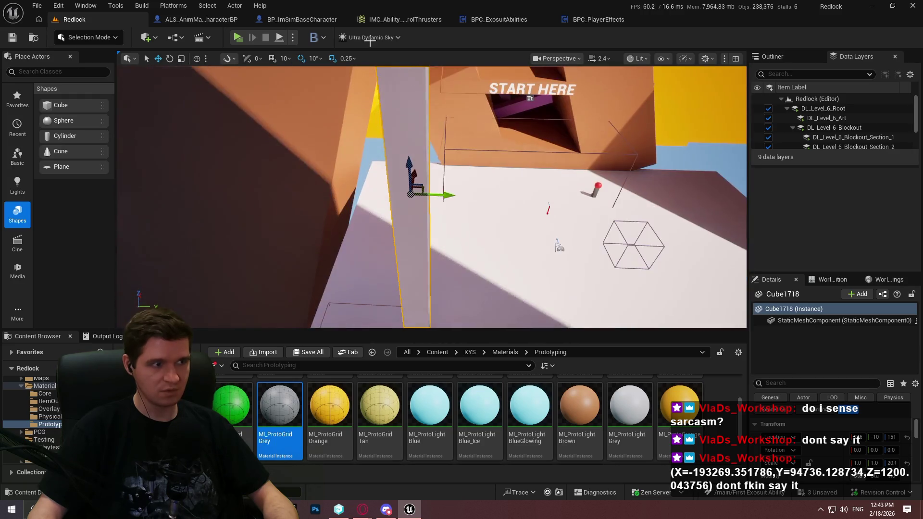
click(242, 40)
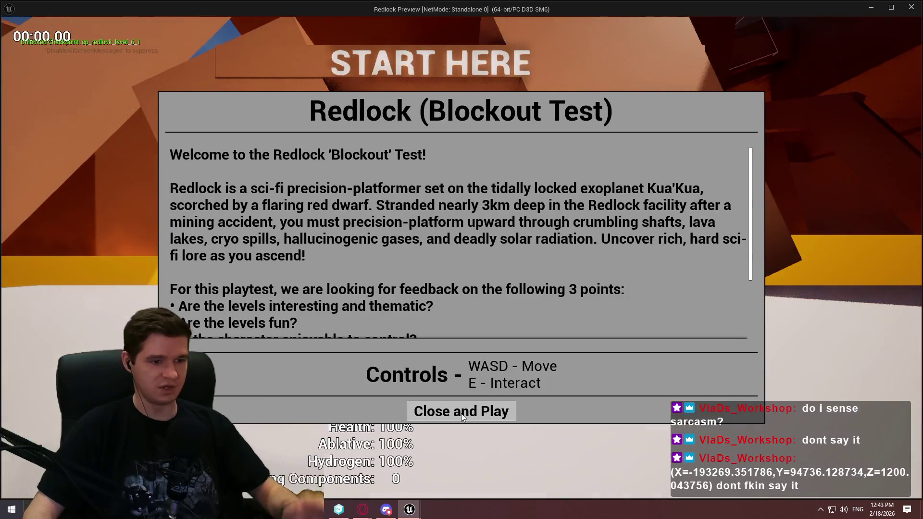
Start playing, run toward the pillar, jump and thruster-boost toward the wall, then exit with Esc
click(461, 413)
key(w)
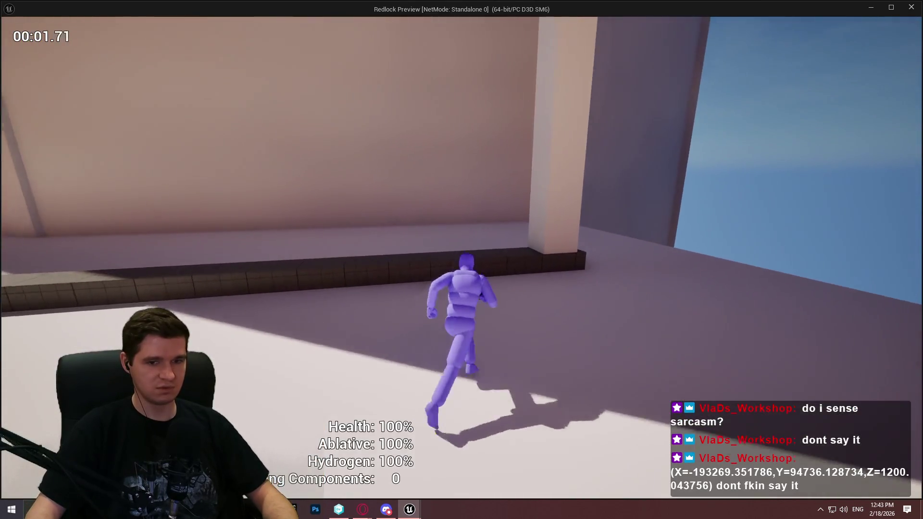
key(space)
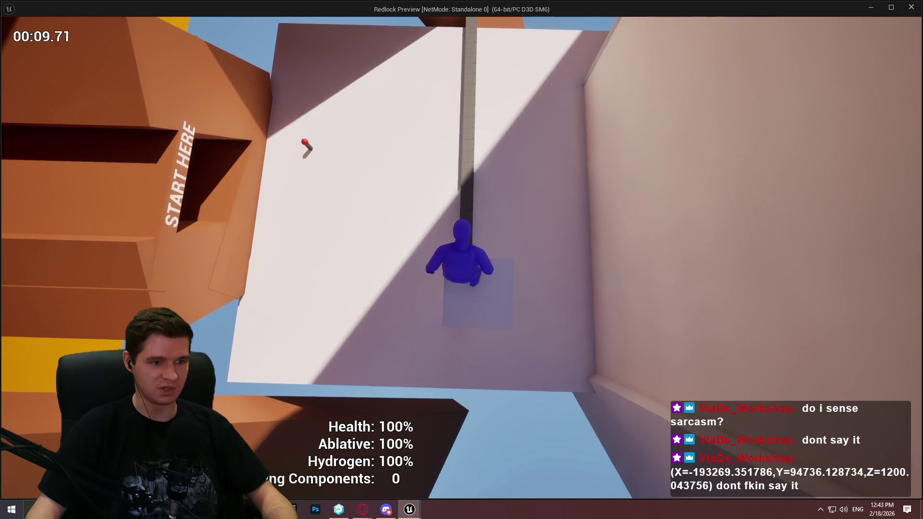
key(space)
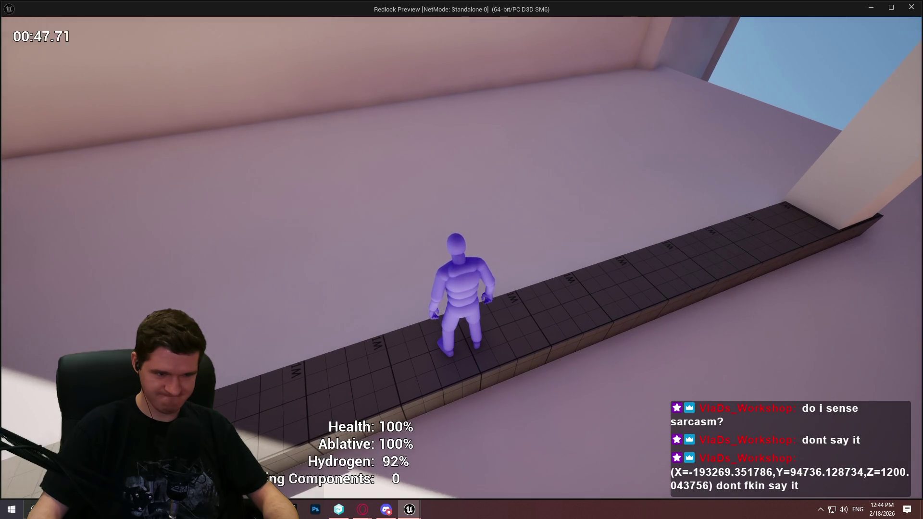
key(Escape)
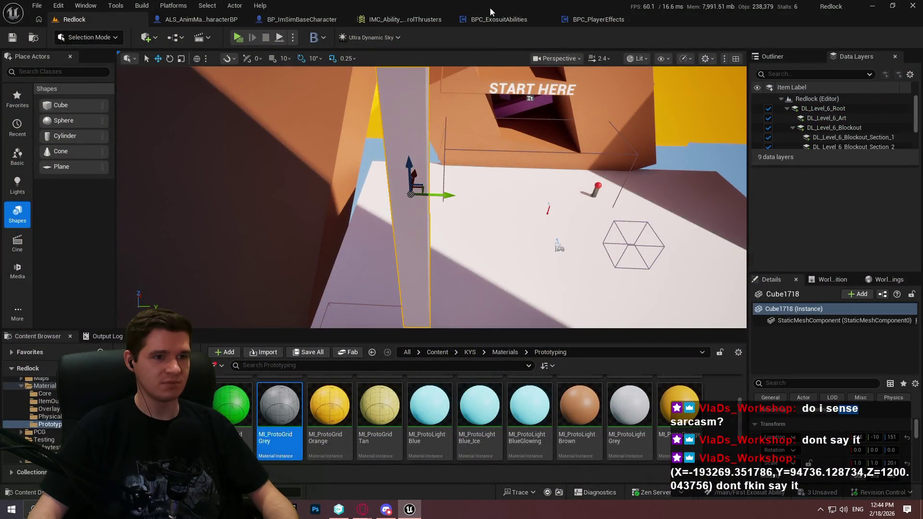
In ALS_AnimMan_CharacterBP's 'airc'-filtered Details, enter 1.0 for Air Control Boost Multiplier, then return to Redlock
click(286, 22)
click(203, 21)
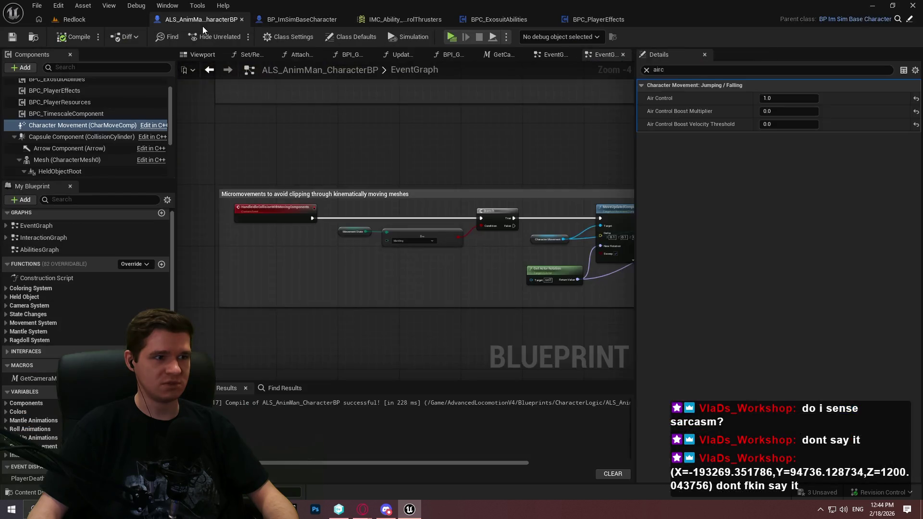
mouse_move(656, 115)
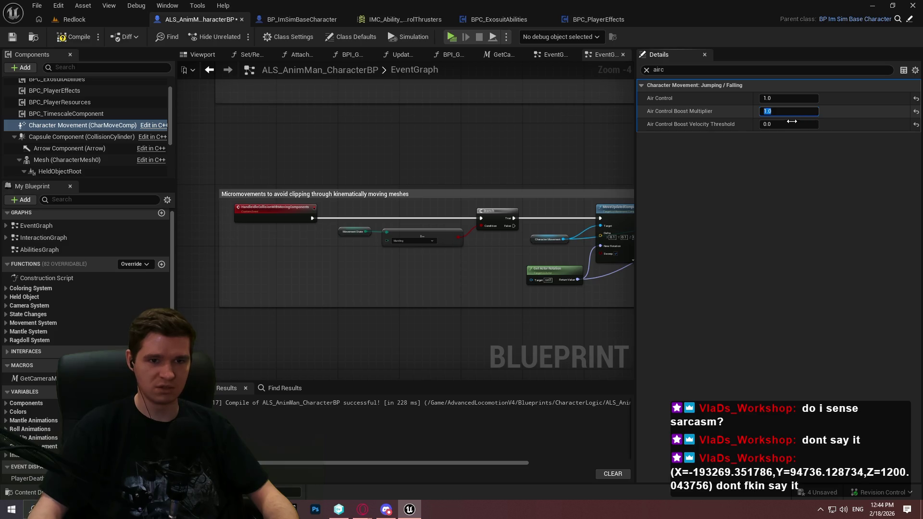
click(73, 20)
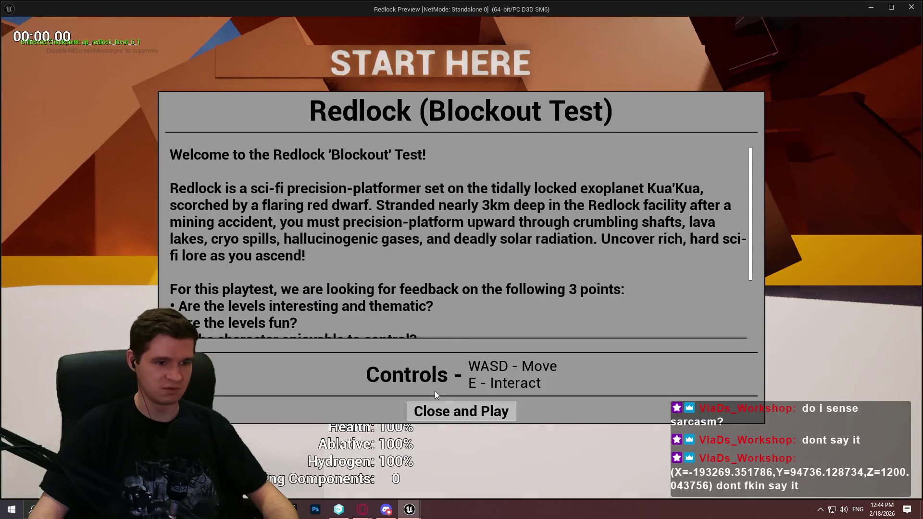
Run, jump and thrust off the pillar onto the grey-grid ledge, walk along it, then exit
click(435, 385)
key(w)
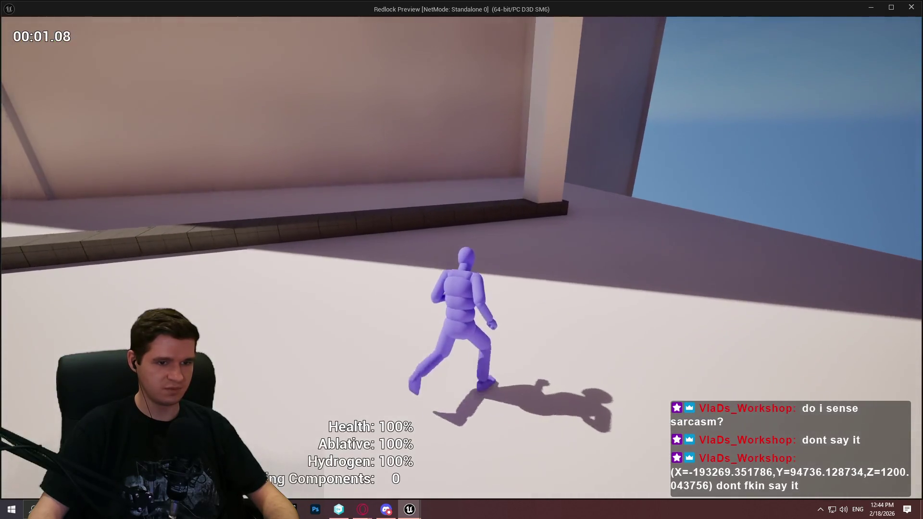
key(space)
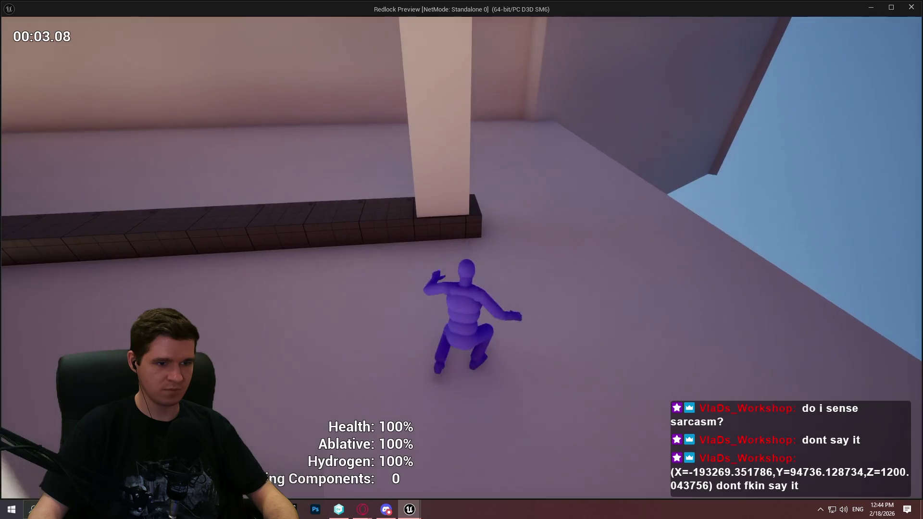
key(space)
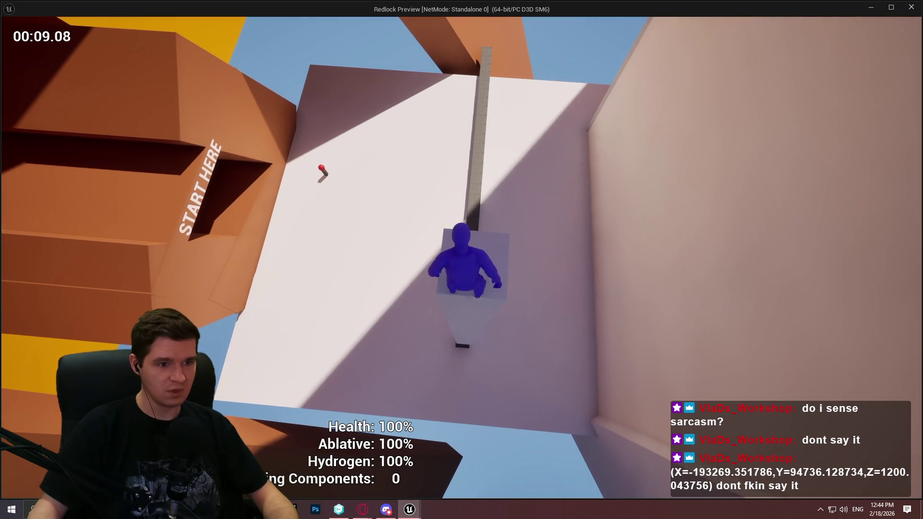
key(space)
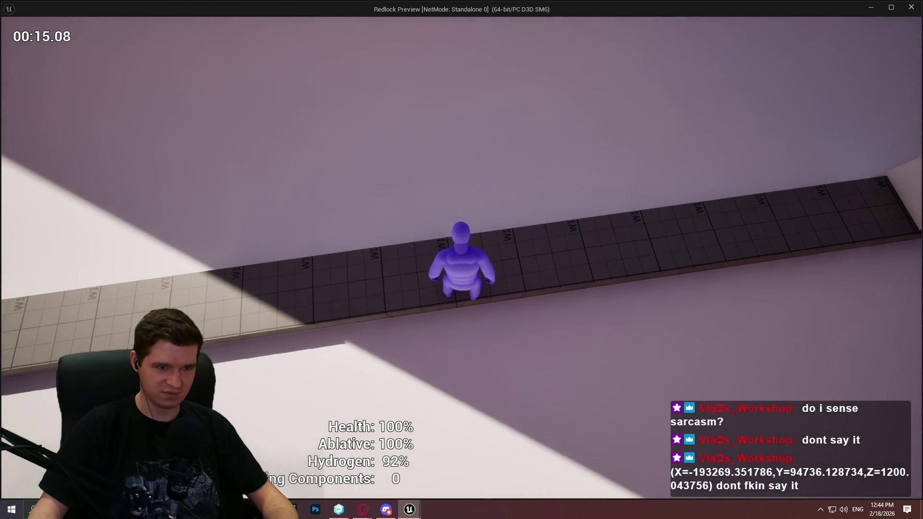
key(w)
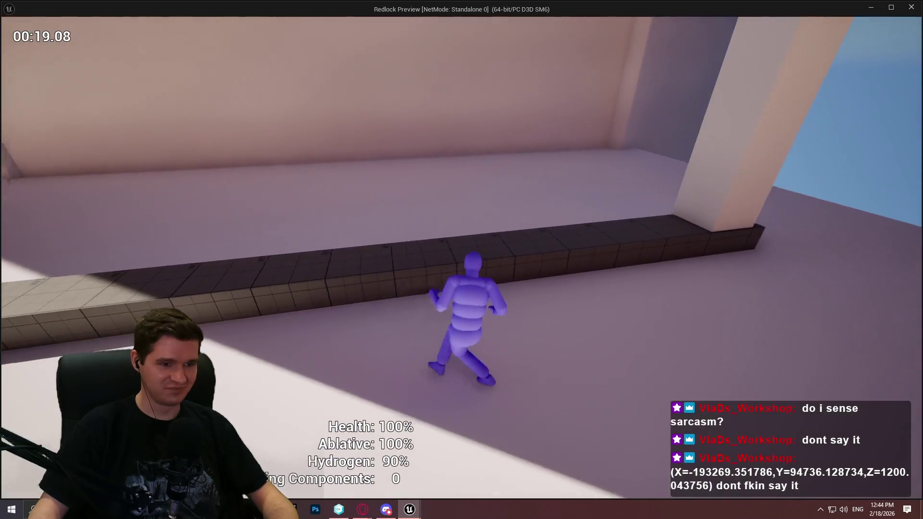
key(Escape)
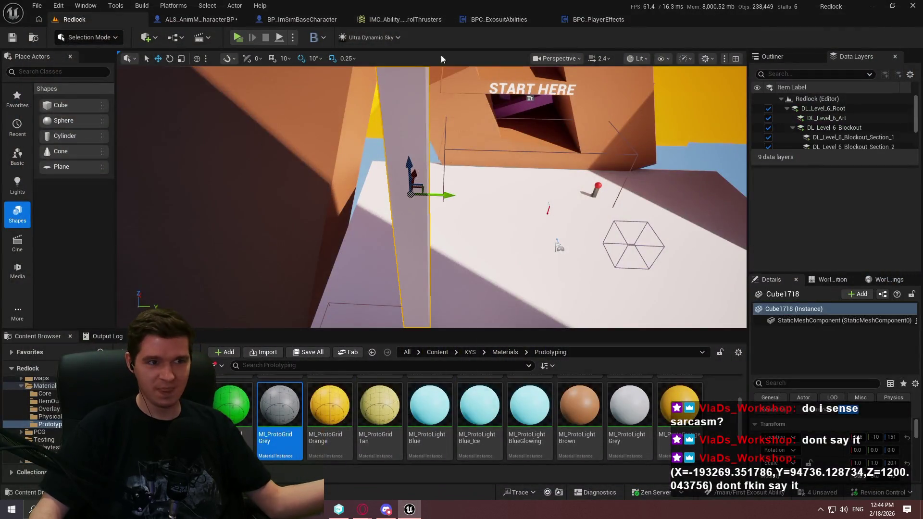
Inspect the ControlThrustersUpdate nodes and InvalidateAndClearThrusterCheck function in BPC_ExosuitAbilities
click(200, 20)
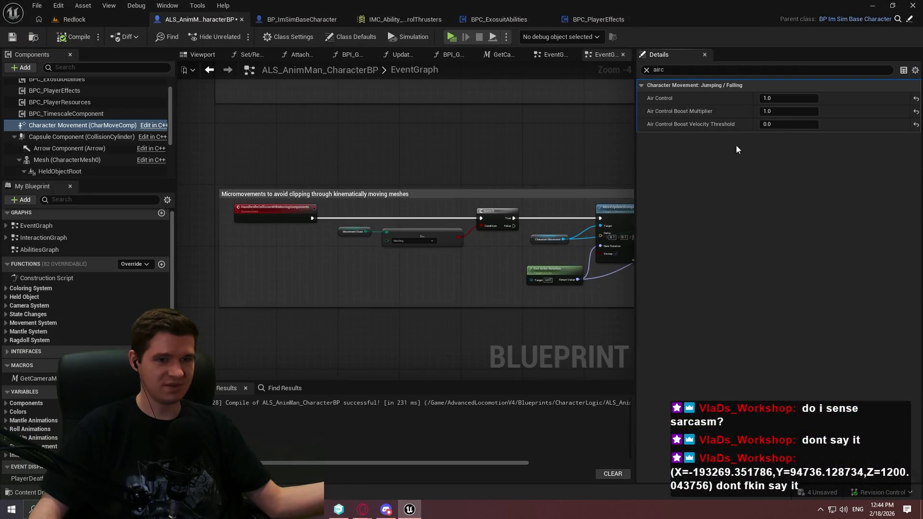
click(473, 22)
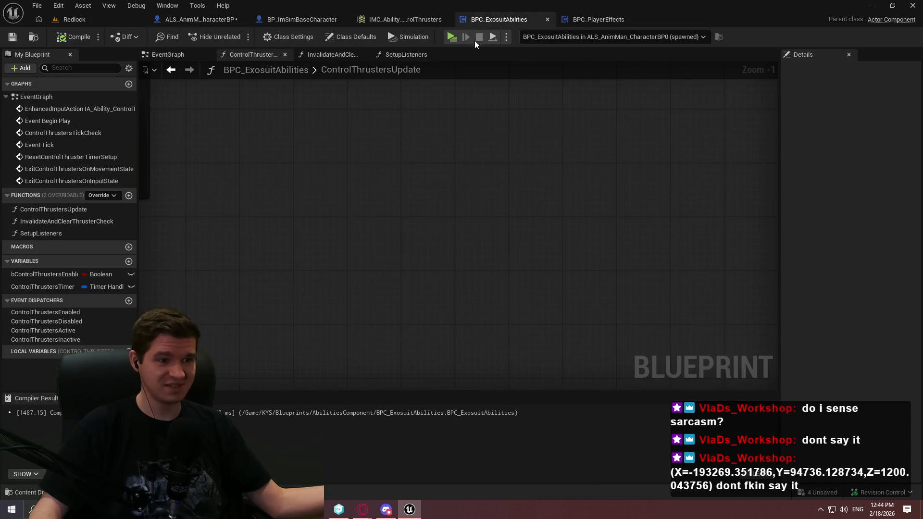
mouse_move(515, 171)
mouse_down()
mouse_move(696, 261)
mouse_move(305, 309)
mouse_up()
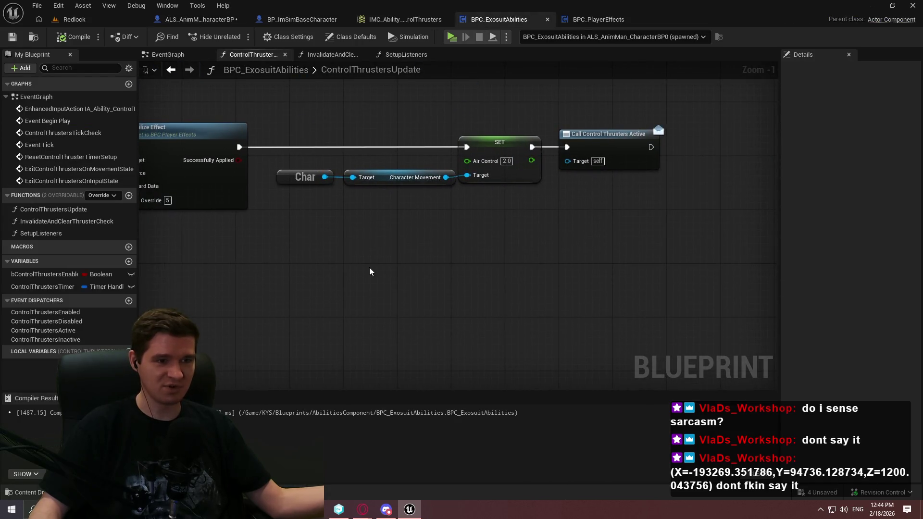
mouse_move(346, 252)
mouse_down()
mouse_move(583, 266)
mouse_move(371, 251)
mouse_move(529, 48)
mouse_move(721, 38)
mouse_move(427, 192)
mouse_up()
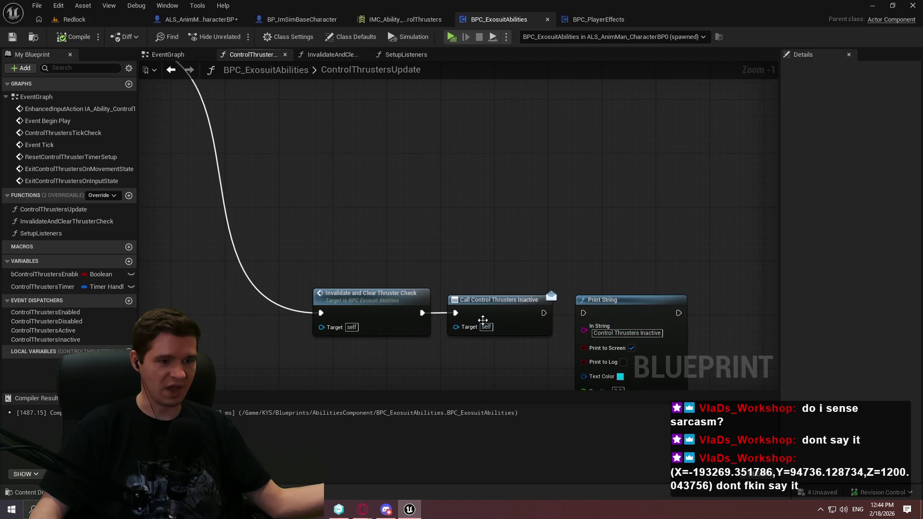
double_click(377, 318)
mouse_move(377, 318)
mouse_down()
mouse_move(225, 317)
mouse_move(293, 257)
mouse_up()
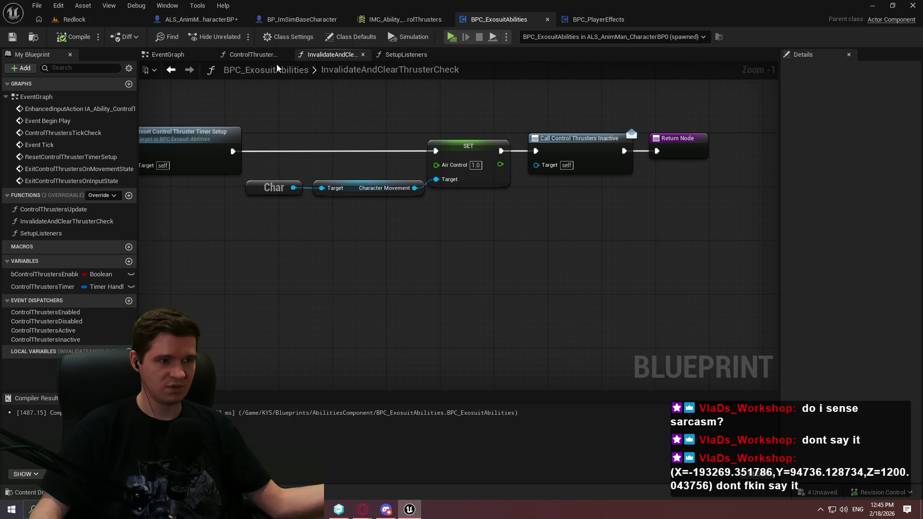
Review the EventGraph thruster calls and Branch, then run a play session to debug them live
click(171, 58)
scroll(552, 197, down, 5)
mouse_move(554, 196)
mouse_down()
mouse_move(336, 217)
mouse_move(261, 235)
mouse_up()
scroll(288, 250, up, 3)
mouse_move(306, 264)
mouse_down()
mouse_move(541, 88)
mouse_move(578, 74)
mouse_move(586, 34)
mouse_up()
click(452, 36)
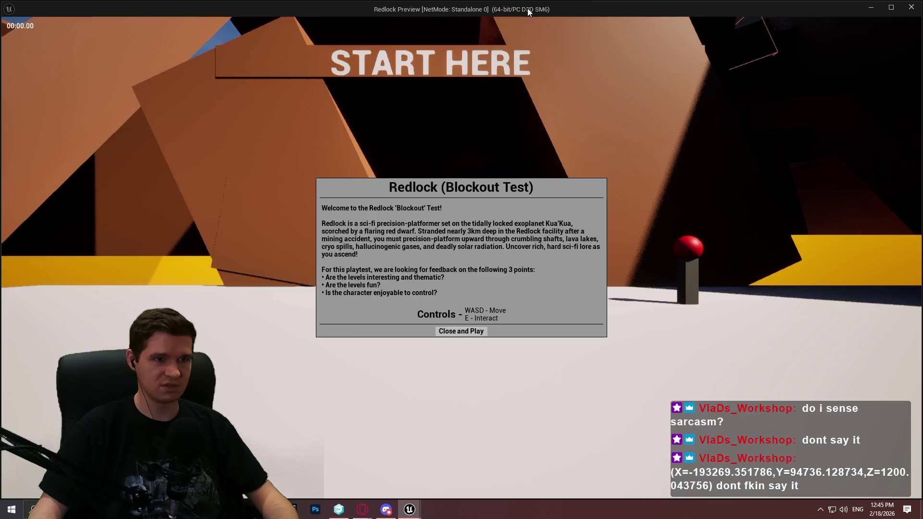
mouse_move(528, 8)
mouse_down()
mouse_move(818, 121)
mouse_move(922, 125)
mouse_up()
key(Home)
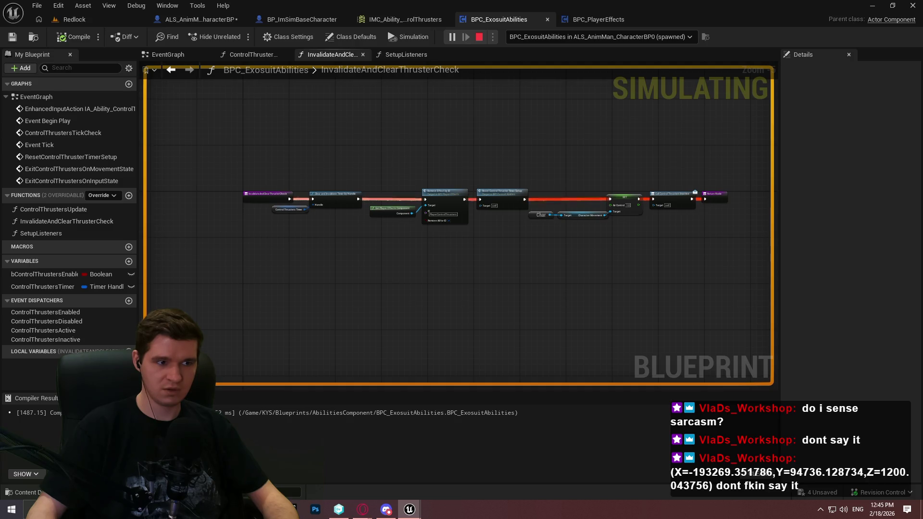
Stop the session and insert a Sequence node after the Branch's True output
key(Escape)
click(167, 55)
drag(640, 275, 596, 276)
mouse_move(645, 320)
mouse_down()
mouse_move(501, 268)
mouse_move(566, 384)
mouse_up()
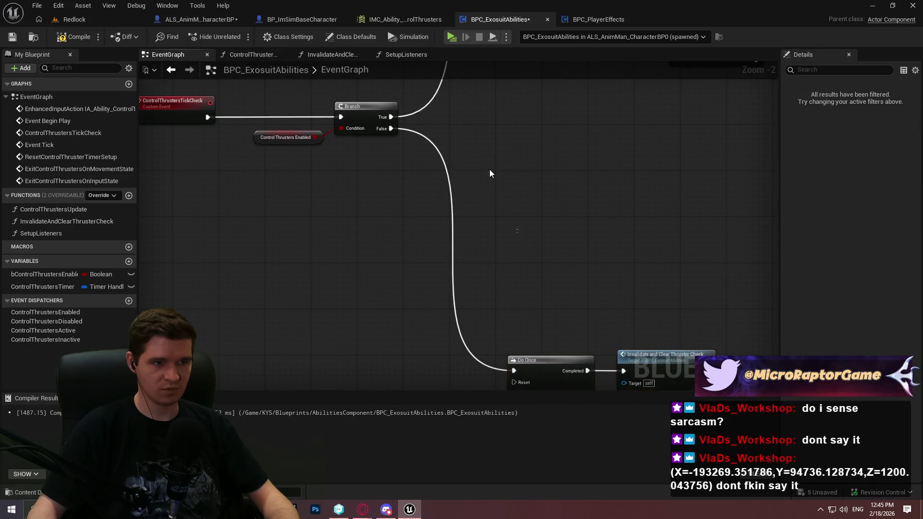
mouse_move(363, 160)
mouse_down()
mouse_move(410, 154)
mouse_move(501, 381)
mouse_move(486, 299)
mouse_move(490, 308)
mouse_up()
text(seq)
click(471, 195)
drag(413, 136, 440, 126)
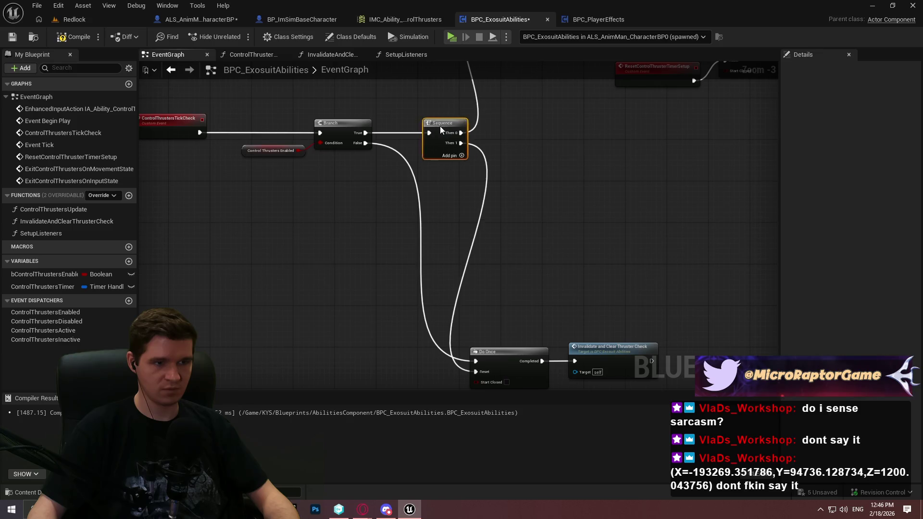
Move the Do Once and Invalidate nodes beside the Sequence, shift the timer chain right, compile and playtest
drag(644, 300, 557, 353)
mouse_move(492, 320)
mouse_down()
mouse_move(509, 336)
mouse_move(595, 234)
mouse_move(591, 361)
mouse_move(520, 358)
mouse_move(570, 217)
mouse_up()
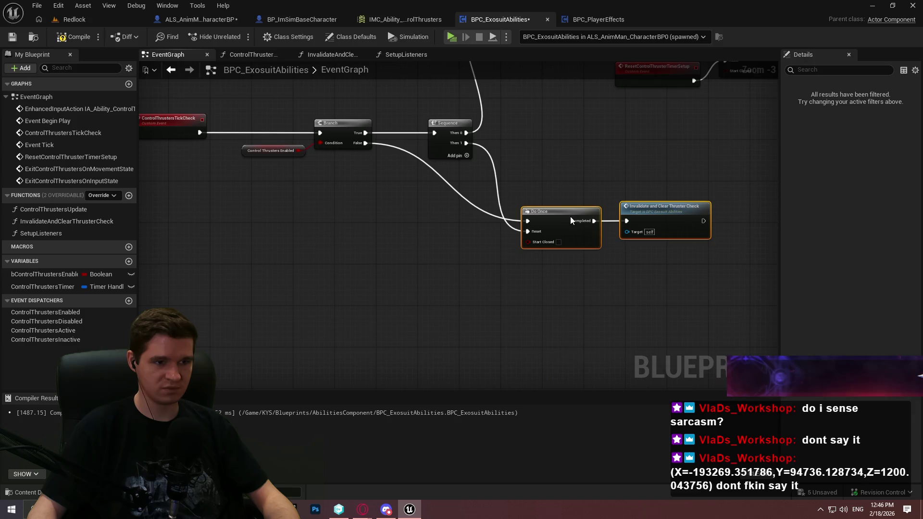
scroll(361, 301, down, 1)
mouse_move(635, 264)
mouse_down()
mouse_move(283, 143)
mouse_move(201, 120)
mouse_move(167, 124)
mouse_up()
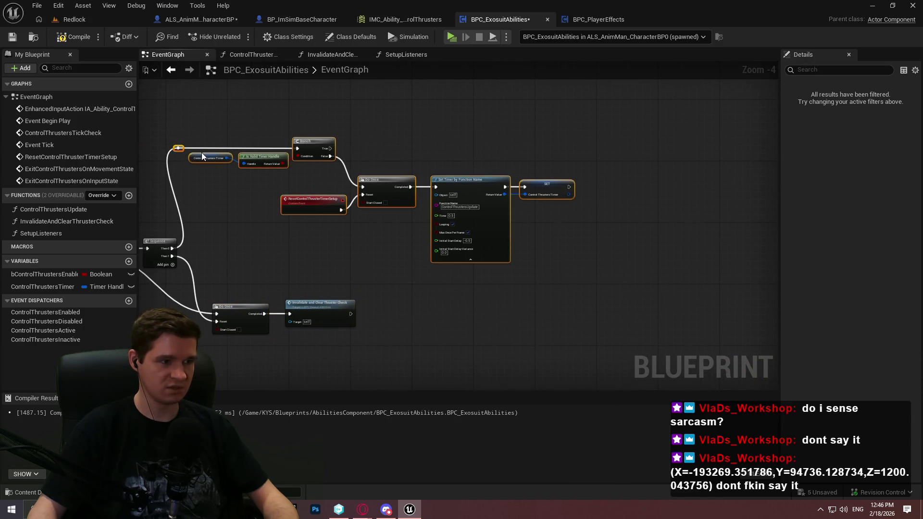
mouse_move(310, 149)
mouse_down()
mouse_move(433, 149)
mouse_move(362, 152)
mouse_up()
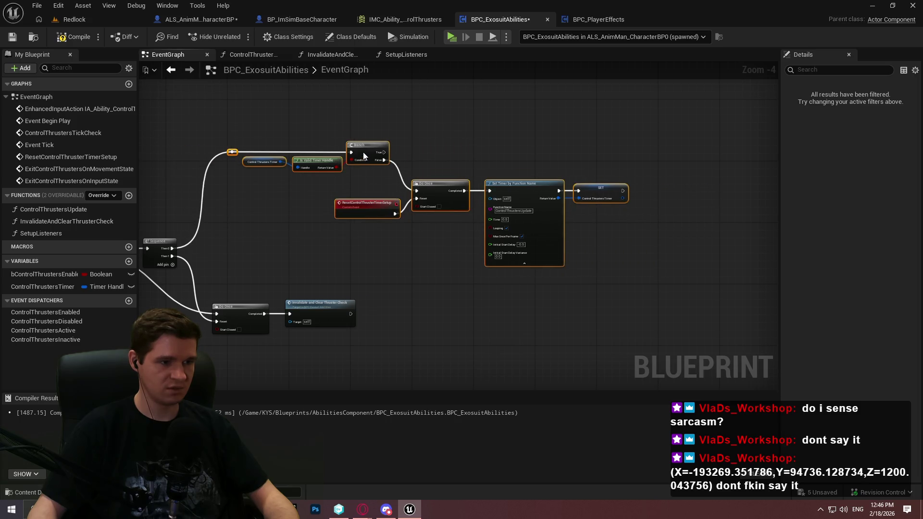
drag(287, 295, 522, 197)
scroll(521, 198, up, 2)
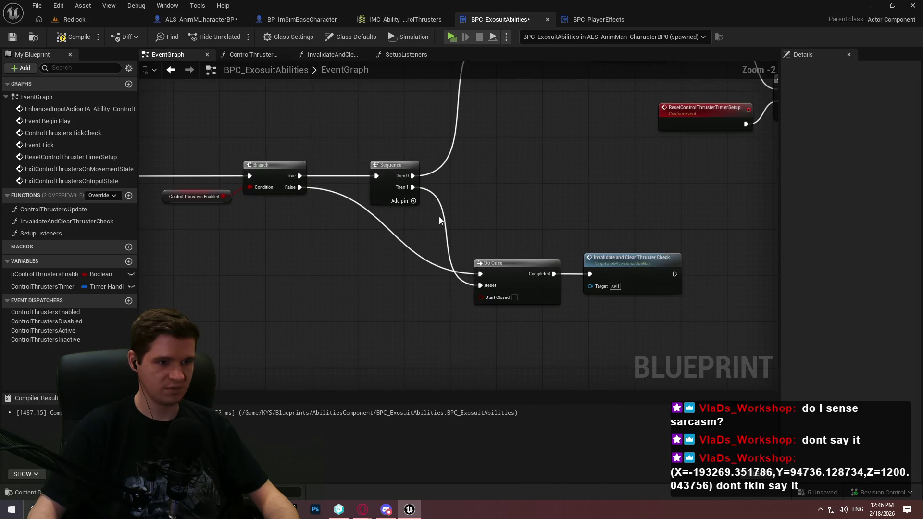
click(74, 35)
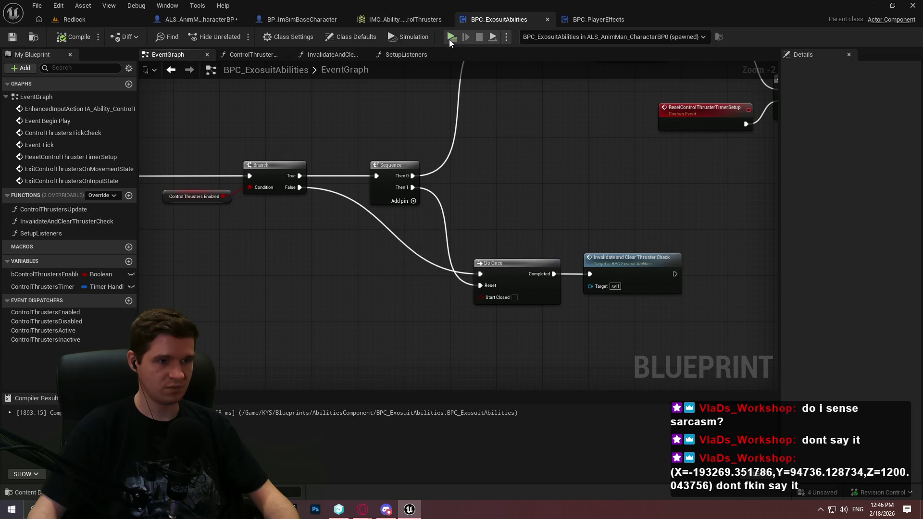
click(450, 38)
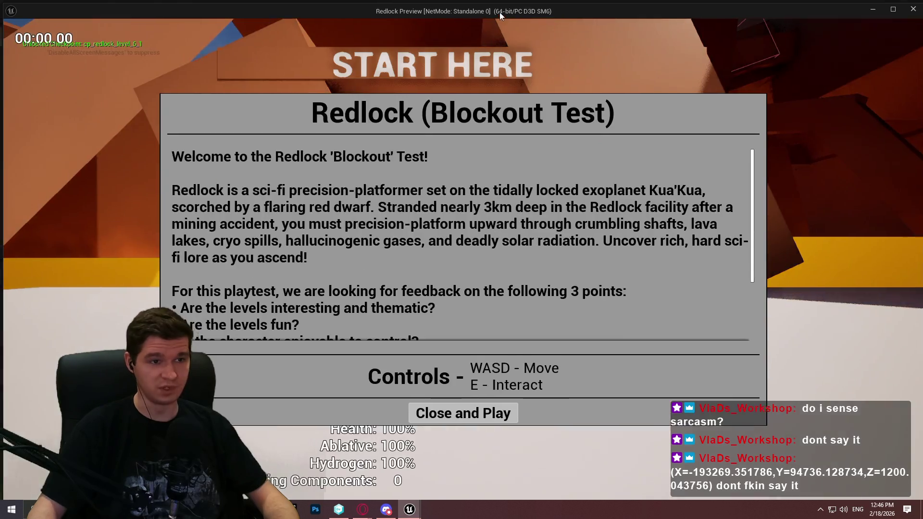
Alt-Tab from the running Redlock preview back to the Blueprint Editor
key(alt+Tab)
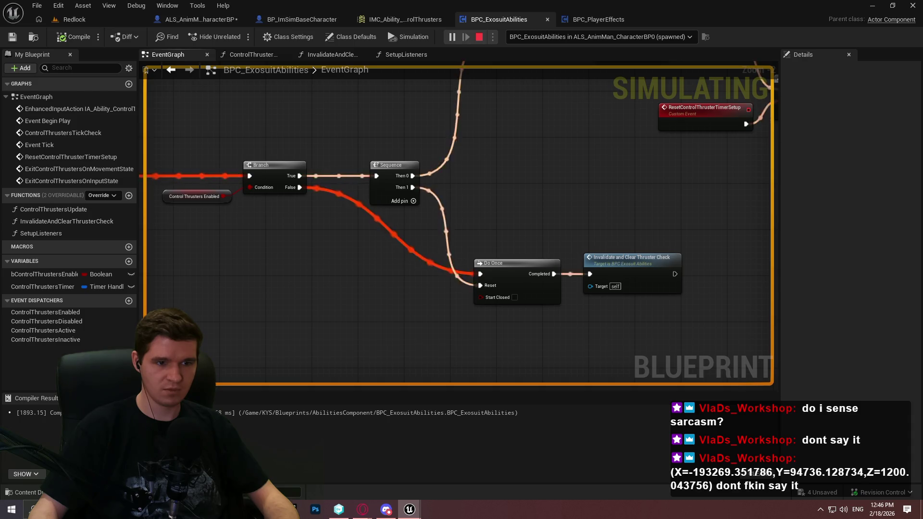
Open InvalidateAndClearThrusterCheck during the session, stop it, then show ALS_AnimMan_CharacterBP's Air Control settings
key(super)
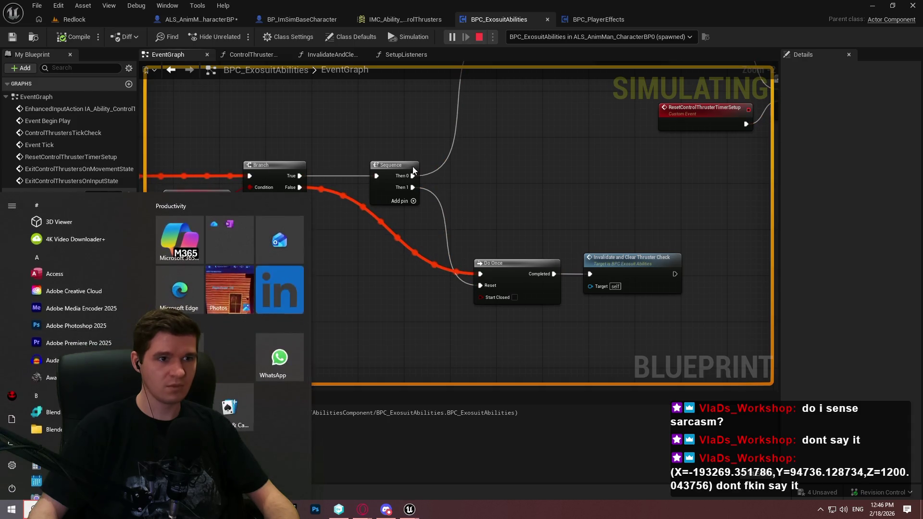
key(super)
double_click(56, 221)
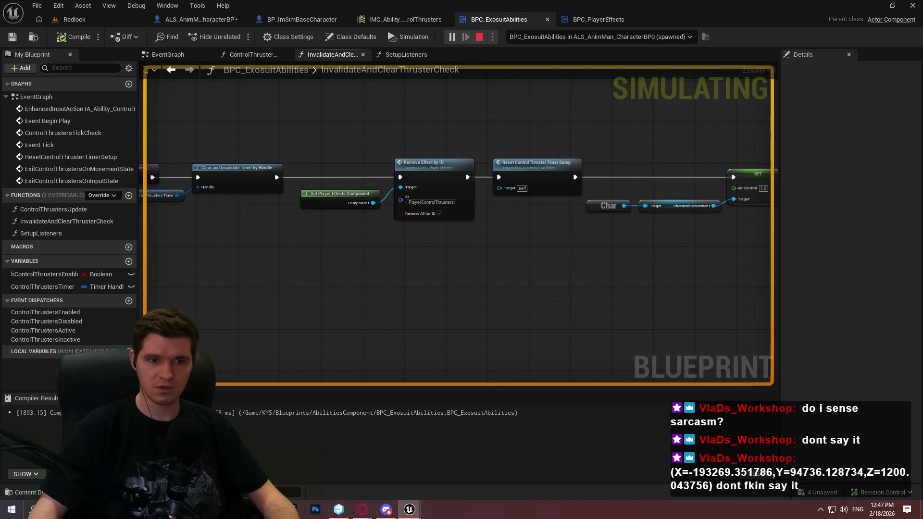
key(Escape)
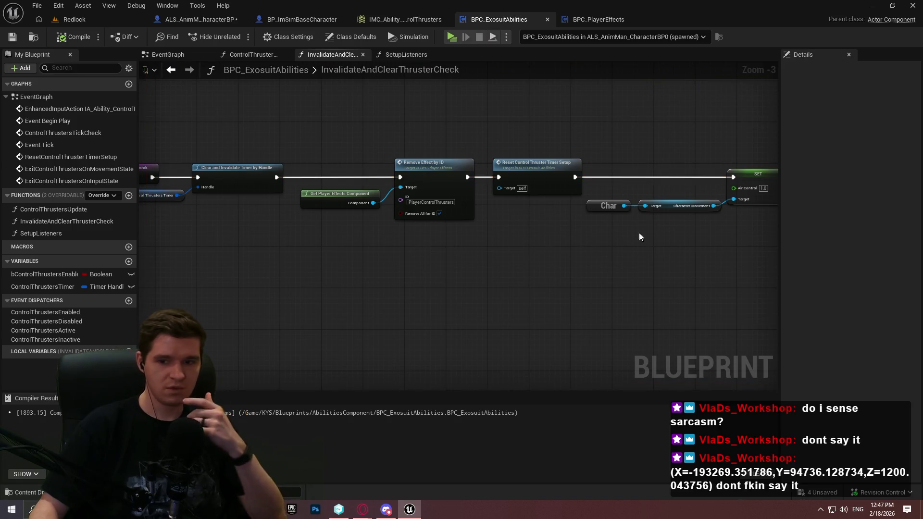
drag(568, 232, 483, 227)
scroll(483, 228, up, 3)
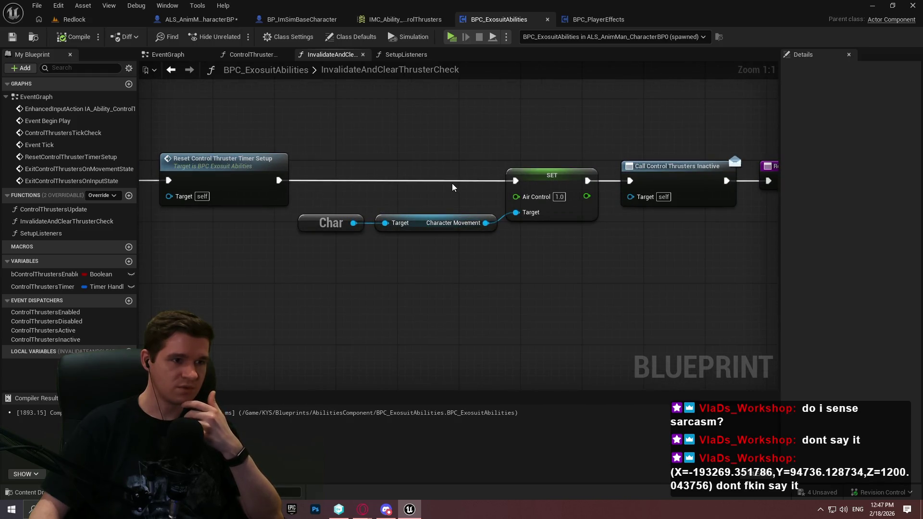
click(199, 19)
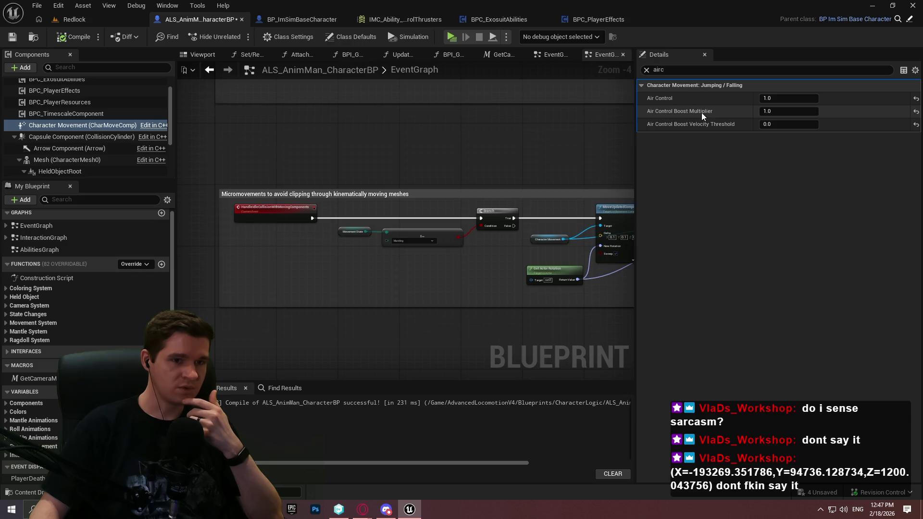
mouse_move(702, 111)
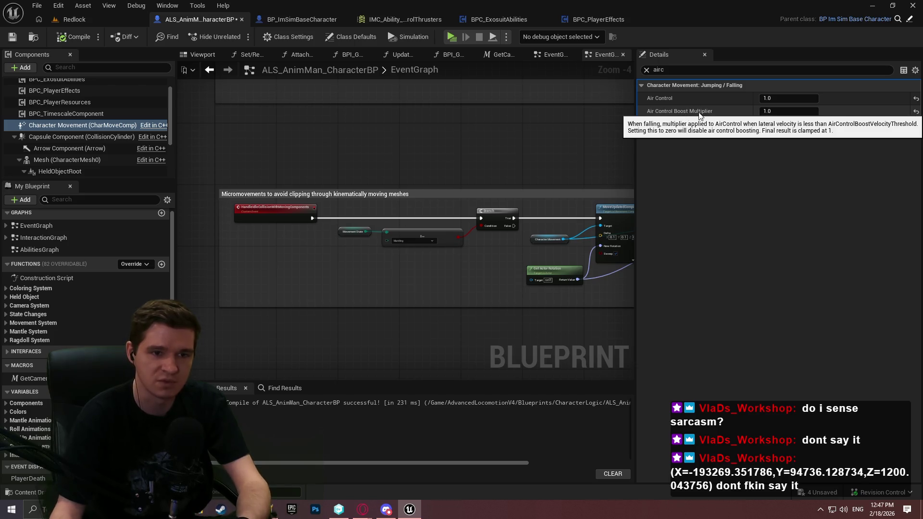
mouse_move(682, 110)
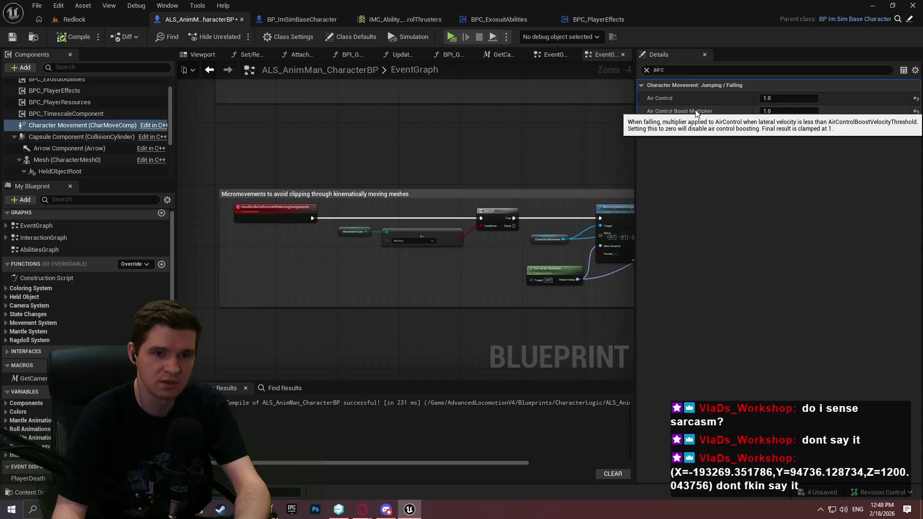
mouse_move(663, 98)
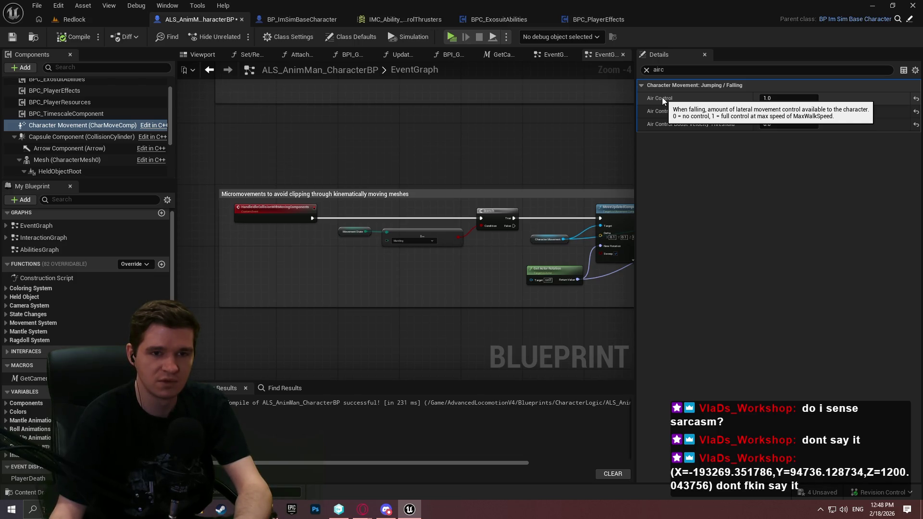
click(917, 98)
Reset the boost defaults, set Air Control 0.5 and Boost Multiplier 1.0, compile and save; threshold stays 25.0
click(916, 111)
click(917, 124)
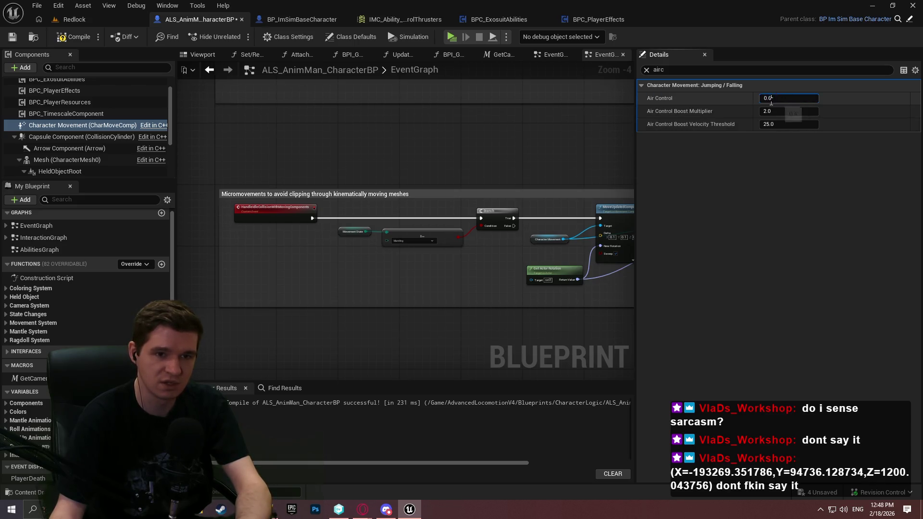
text(5)
key(Return)
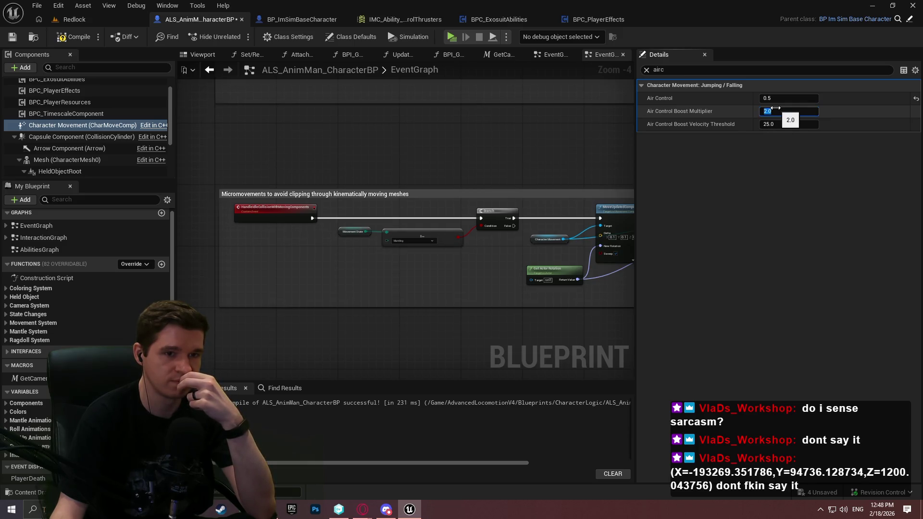
text(1)
key(Return)
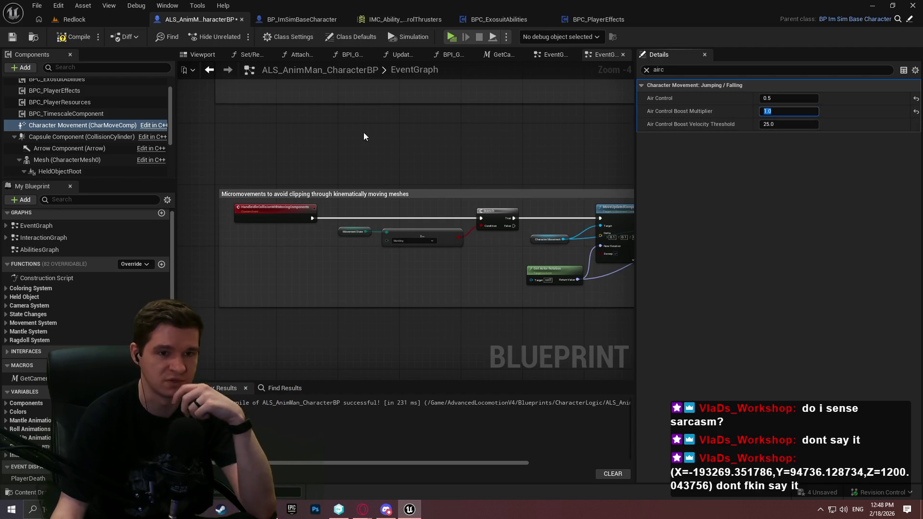
click(13, 37)
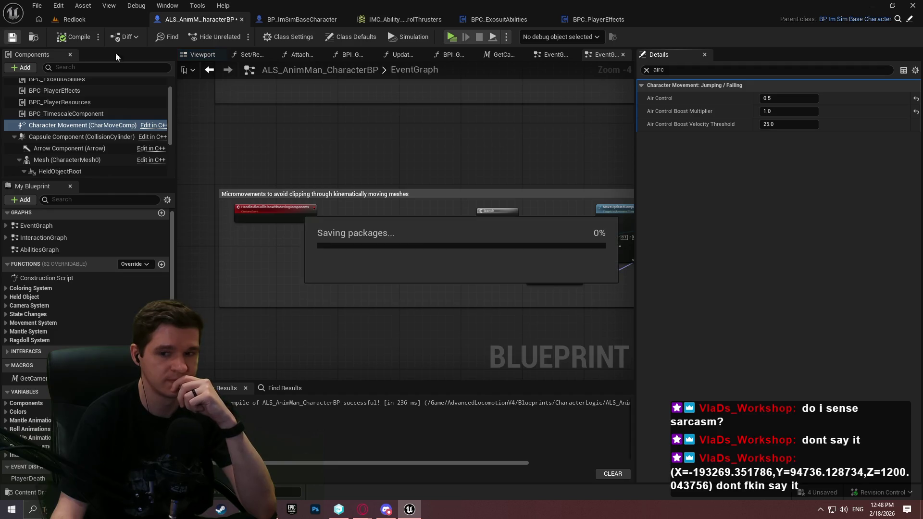
click(770, 126)
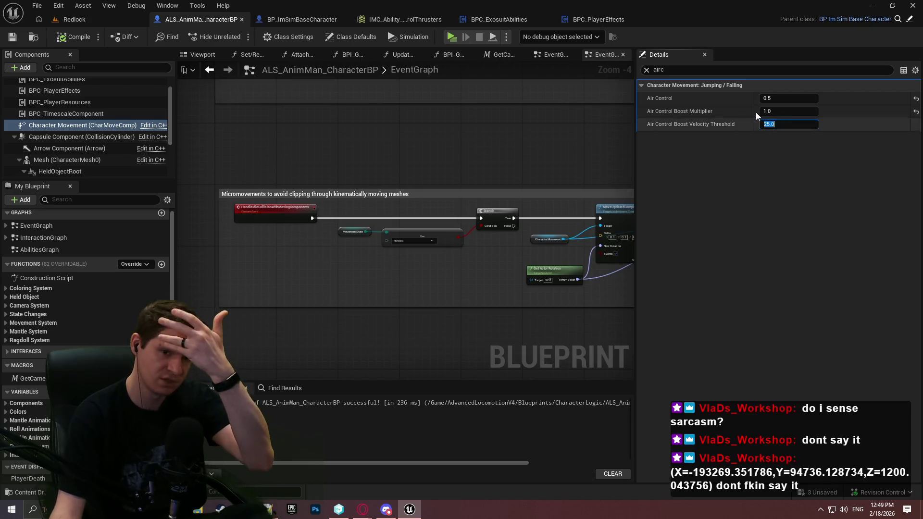
mouse_move(675, 128)
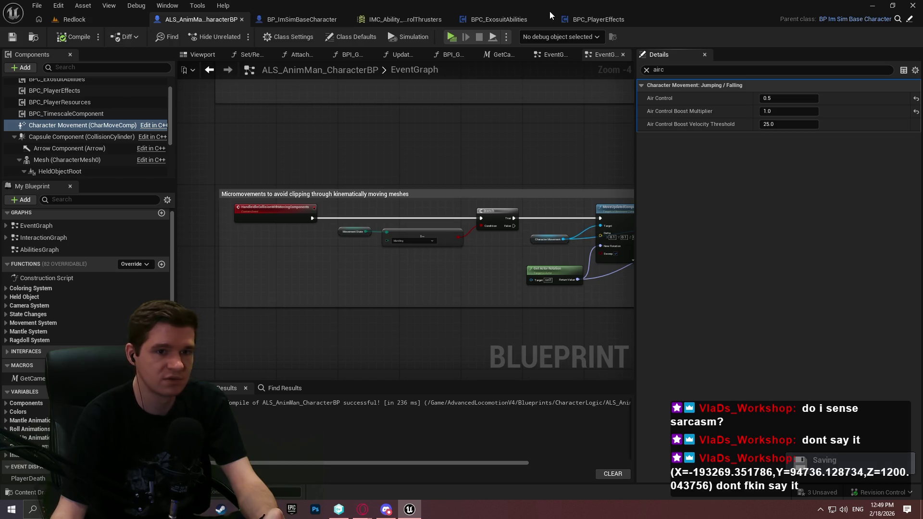
Replace the old Air Control SET with a wired SET Air Control Boost Multiplier of 1.0
click(515, 21)
drag(486, 223, 512, 269)
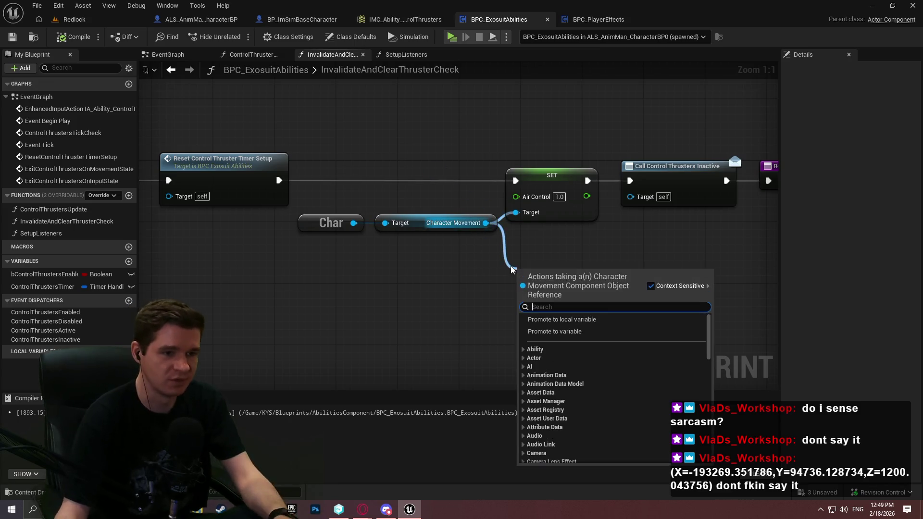
text(boost)
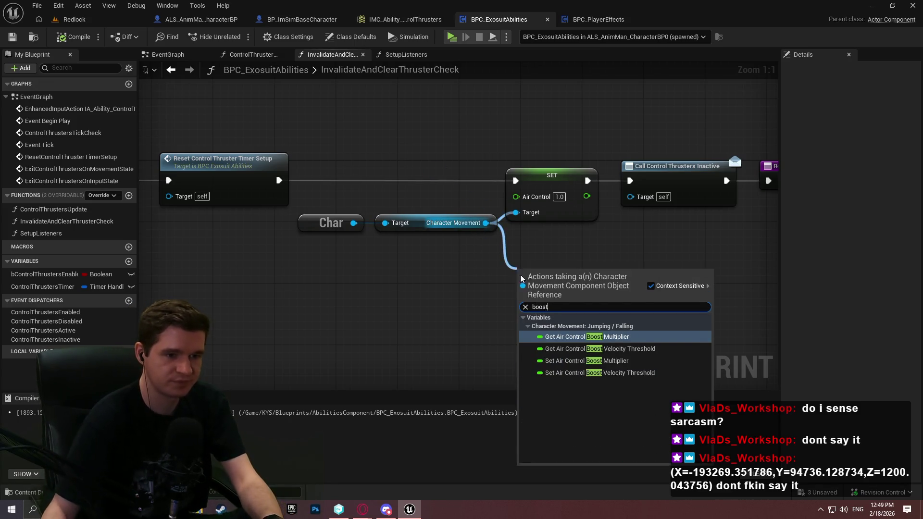
click(567, 361)
click(538, 303)
text(1)
key(Return)
drag(523, 280, 279, 180)
drag(622, 281, 630, 181)
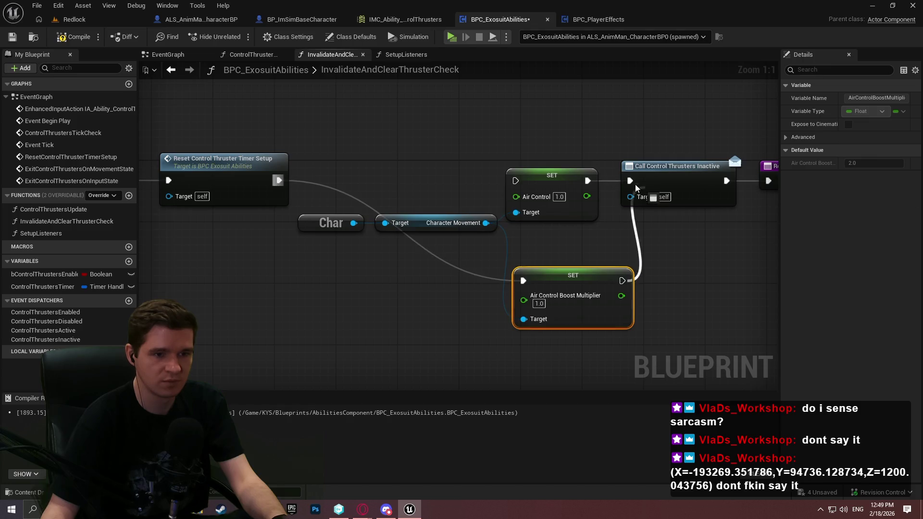
click(552, 175)
key(Delete)
mouse_move(569, 266)
mouse_down()
mouse_move(554, 174)
mouse_move(539, 177)
mouse_up()
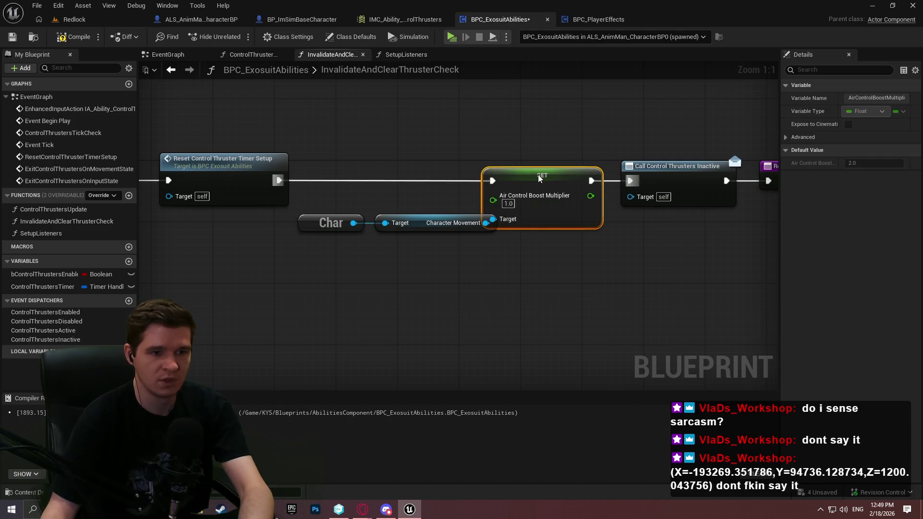
Tidy the Char, Character Movement, SET and Call nodes, leaving the boost multiplier setter selected
mouse_move(351, 198)
mouse_down()
mouse_move(405, 241)
mouse_move(389, 230)
mouse_move(412, 232)
mouse_up()
scroll(621, 261, down, 1)
drag(621, 261, 197, 146)
drag(369, 177, 422, 179)
mouse_move(494, 263)
mouse_down()
mouse_move(419, 175)
mouse_move(427, 200)
mouse_up()
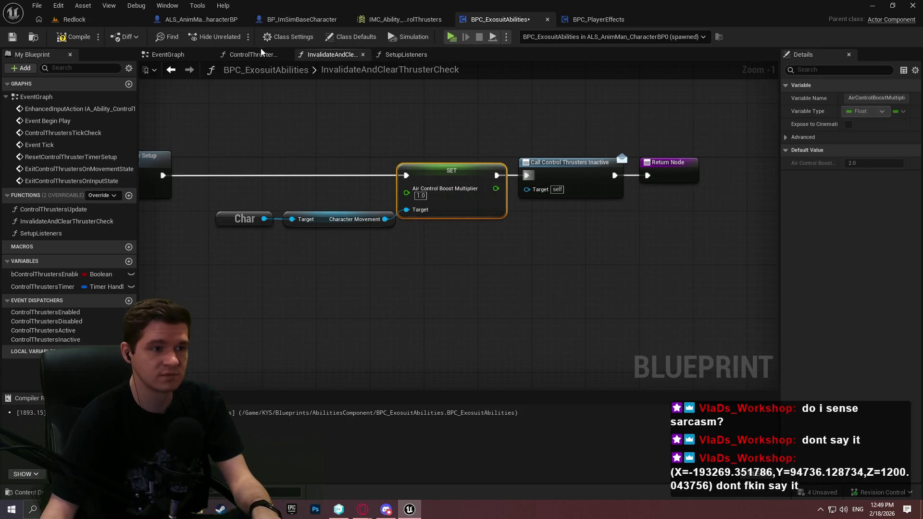
In ControlThrustersUpdate, swap the Air Control setter for a Boost Multiplier 2.0 setter, rewire, and compile
click(260, 53)
scroll(457, 207, down, 1)
drag(458, 208, 455, 349)
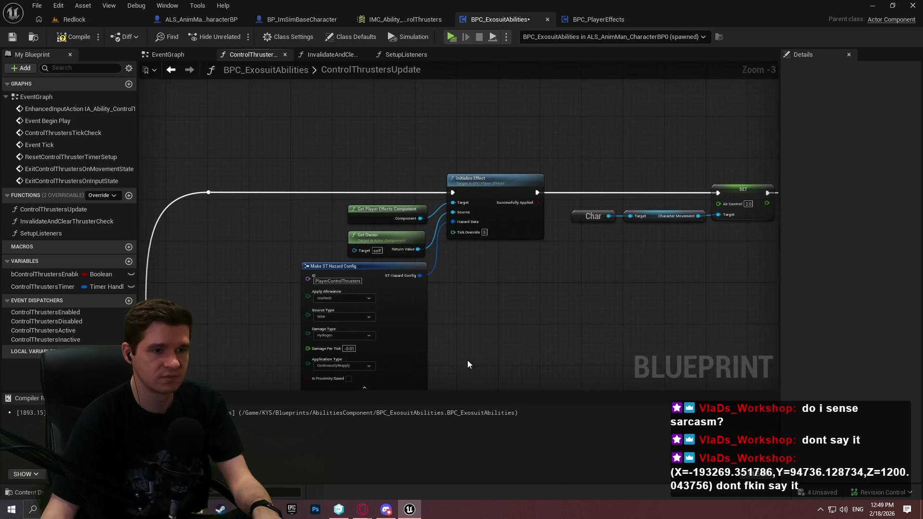
key(ctrl+v)
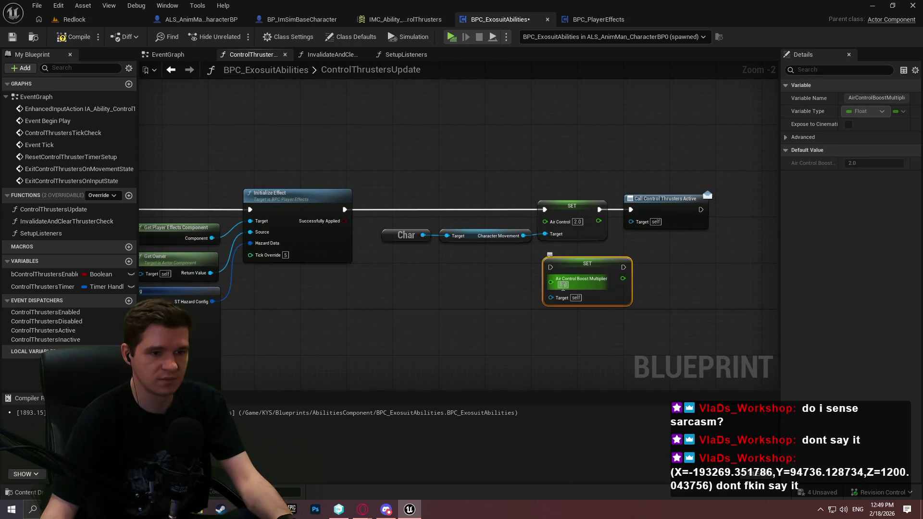
text(2)
click(546, 313)
drag(523, 236, 551, 298)
click(572, 206)
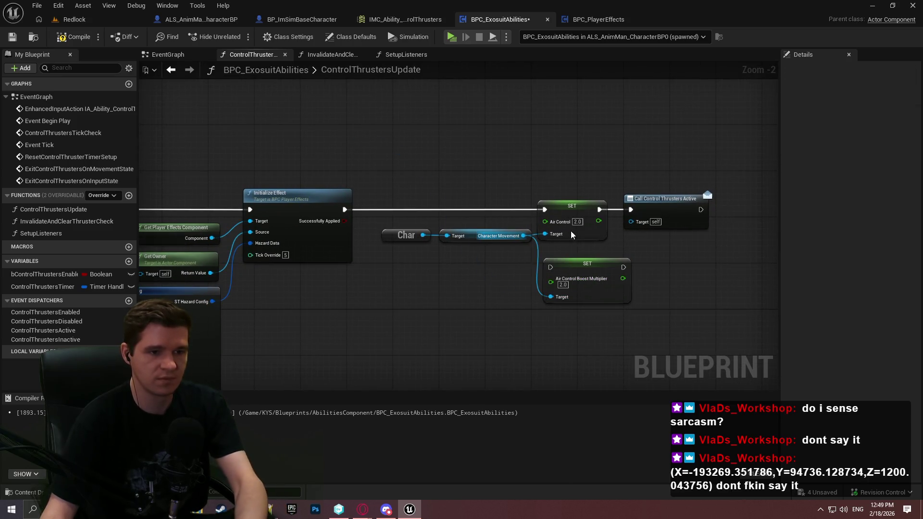
key(Delete)
mouse_move(345, 210)
mouse_down()
mouse_move(551, 267)
mouse_move(572, 209)
mouse_up()
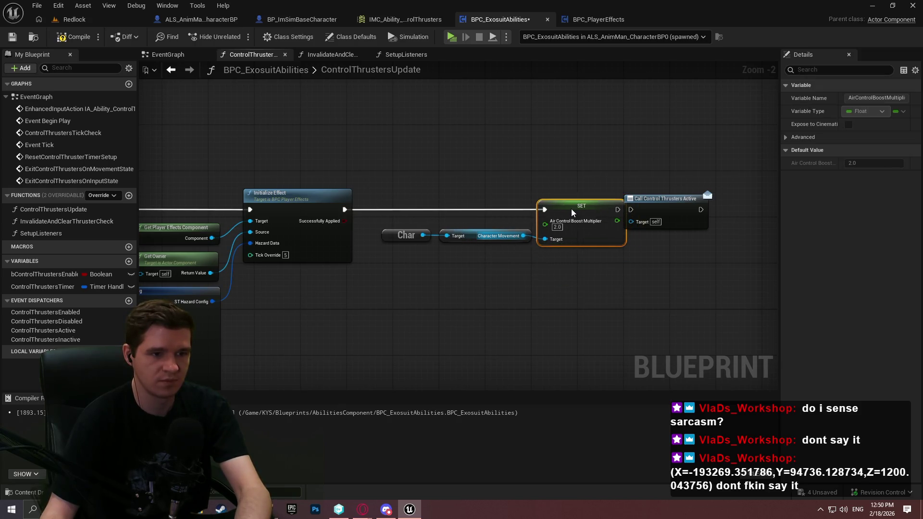
mouse_move(504, 293)
mouse_down()
mouse_move(380, 226)
mouse_move(396, 241)
mouse_up()
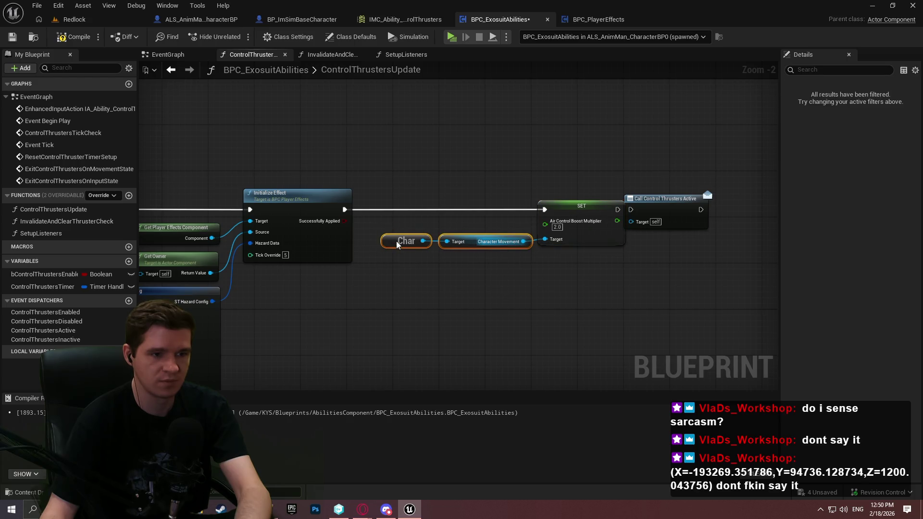
click(480, 221)
mouse_move(687, 208)
mouse_down()
mouse_move(706, 203)
mouse_move(618, 210)
mouse_up()
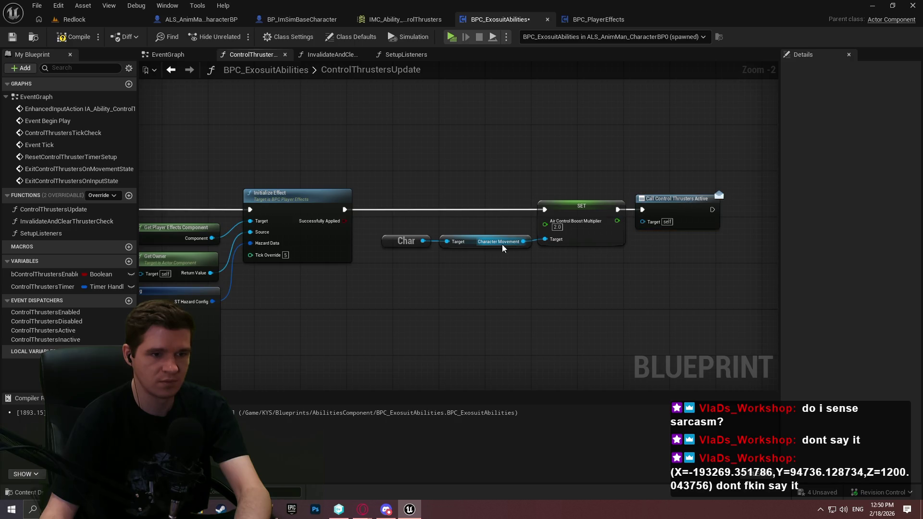
click(72, 37)
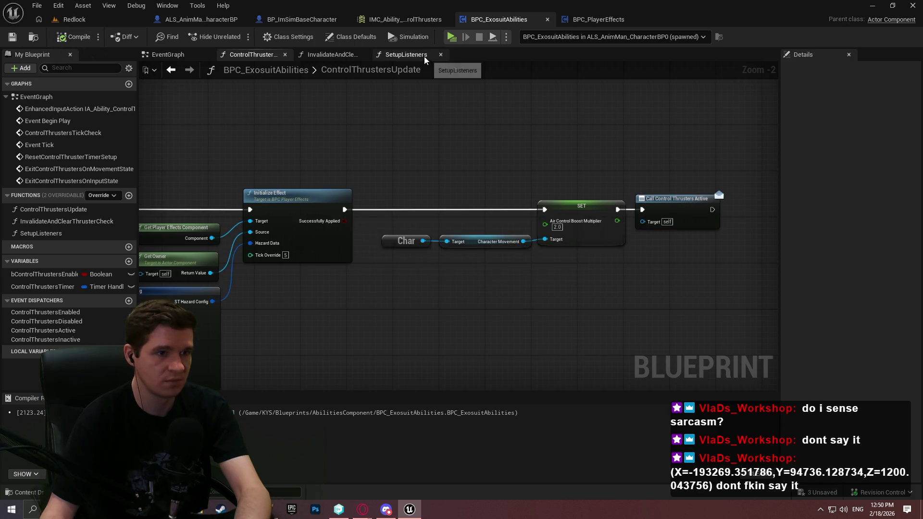
key(alt+p)
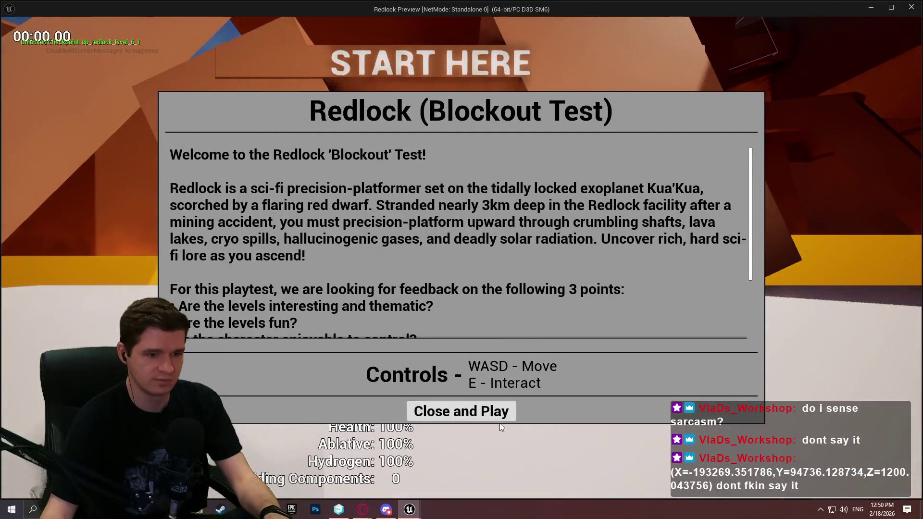
click(481, 411)
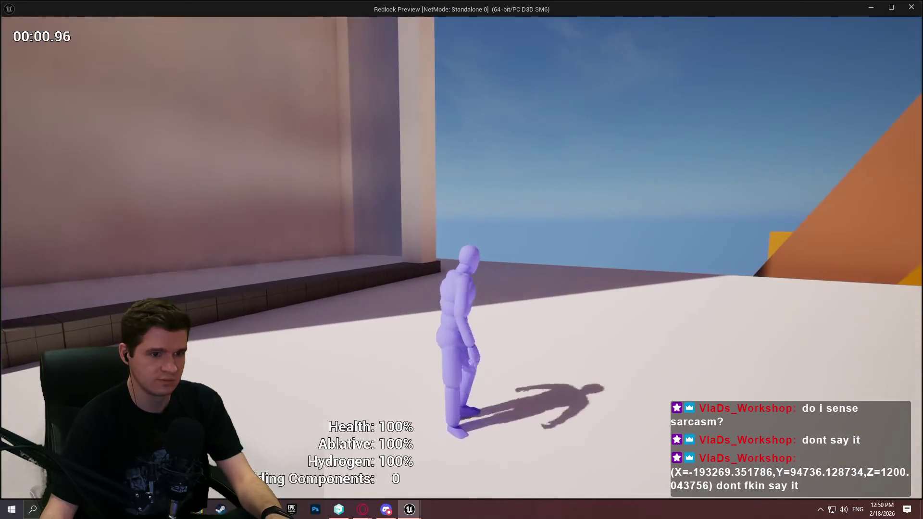
key(w)
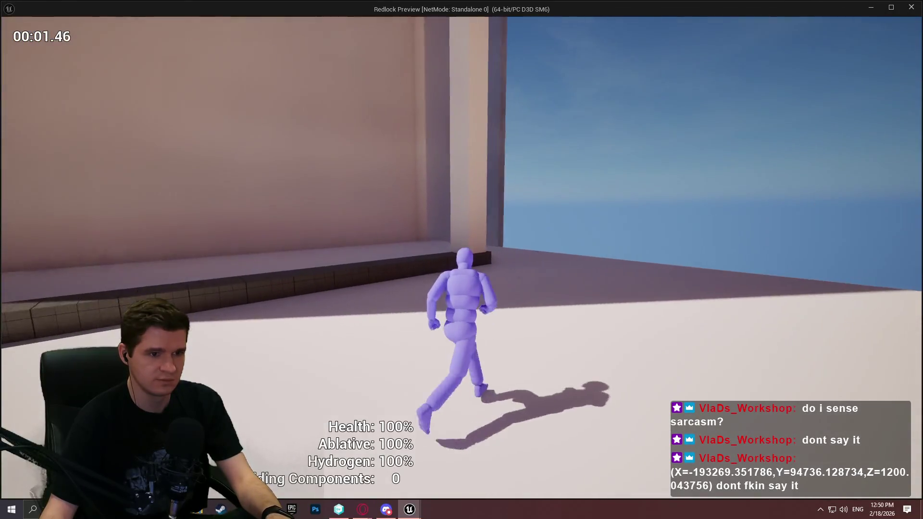
key(s)
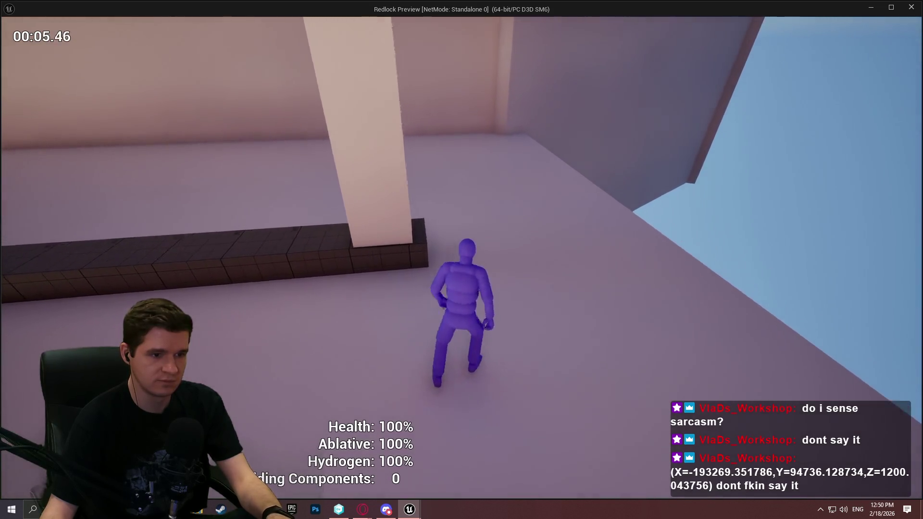
key(space)
key(w)
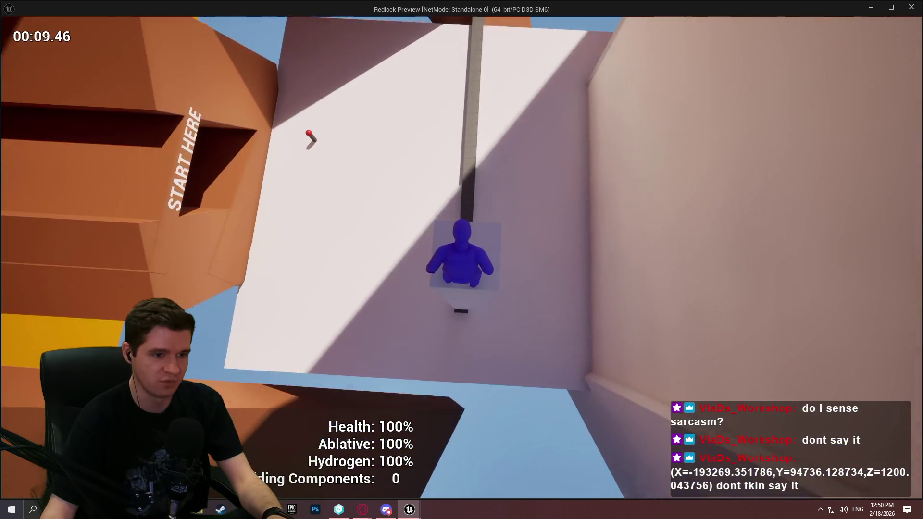
key(w)
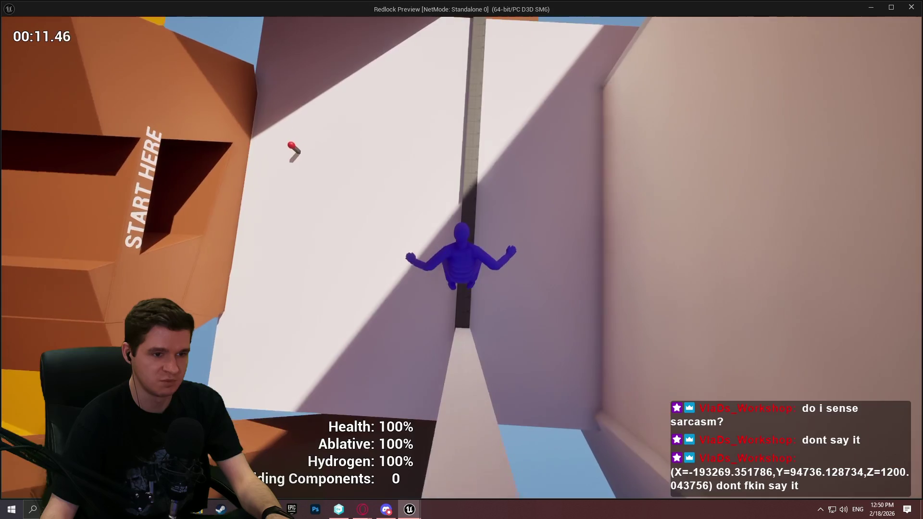
key(w)
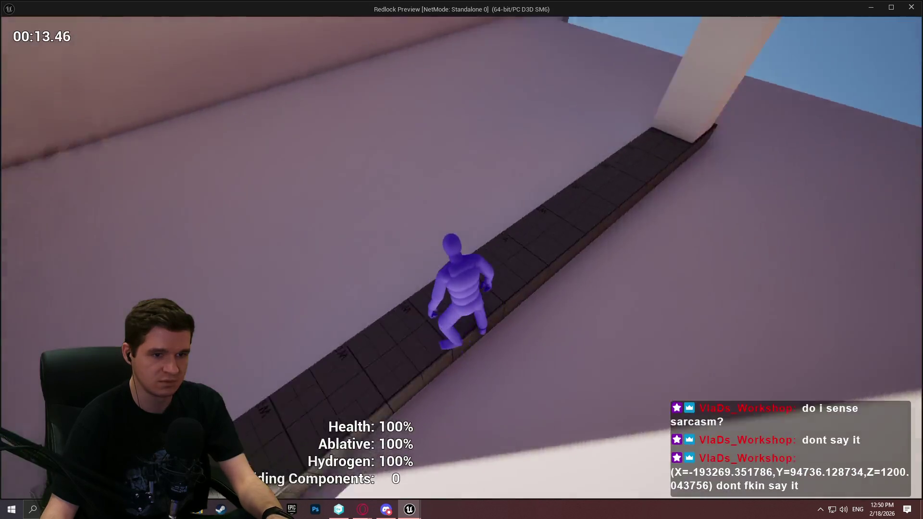
key(w)
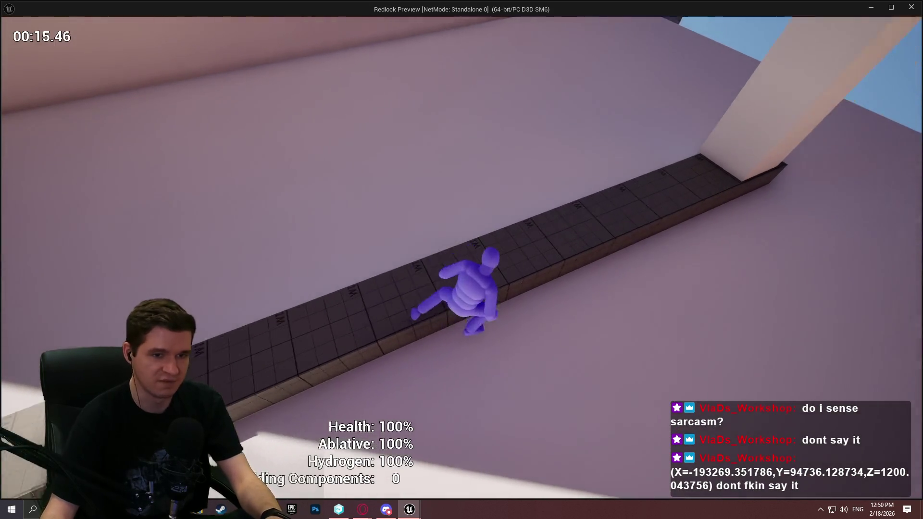
key(space)
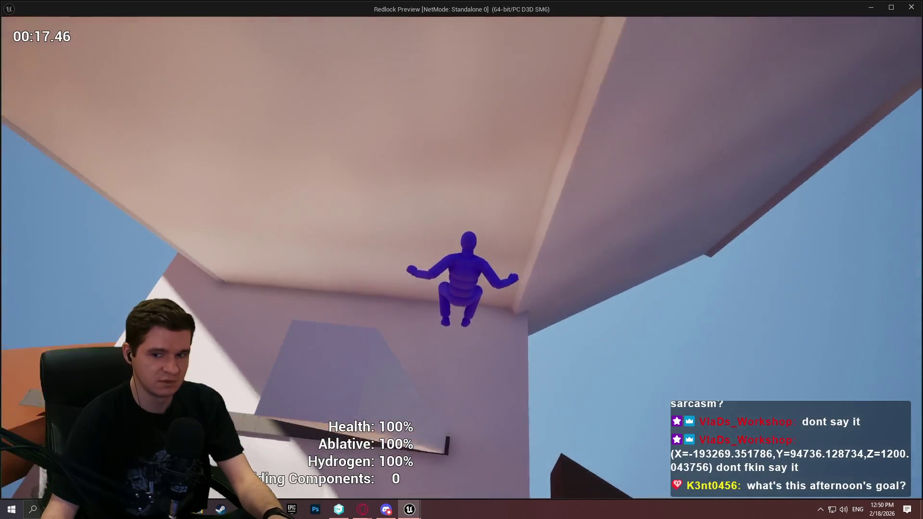
key(w)
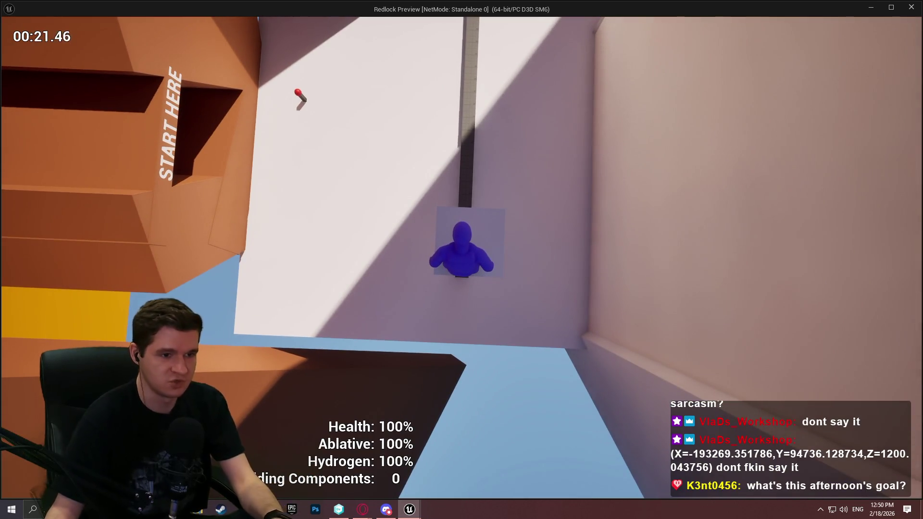
key(space)
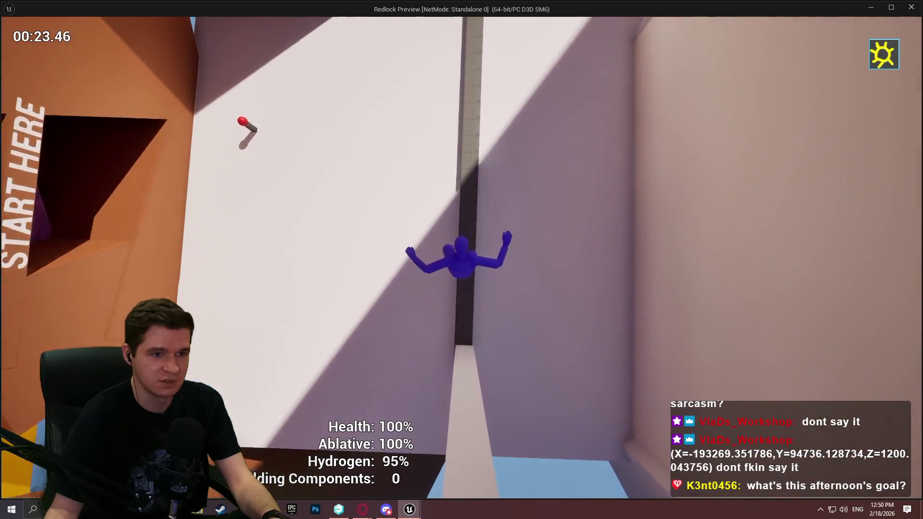
key(w)
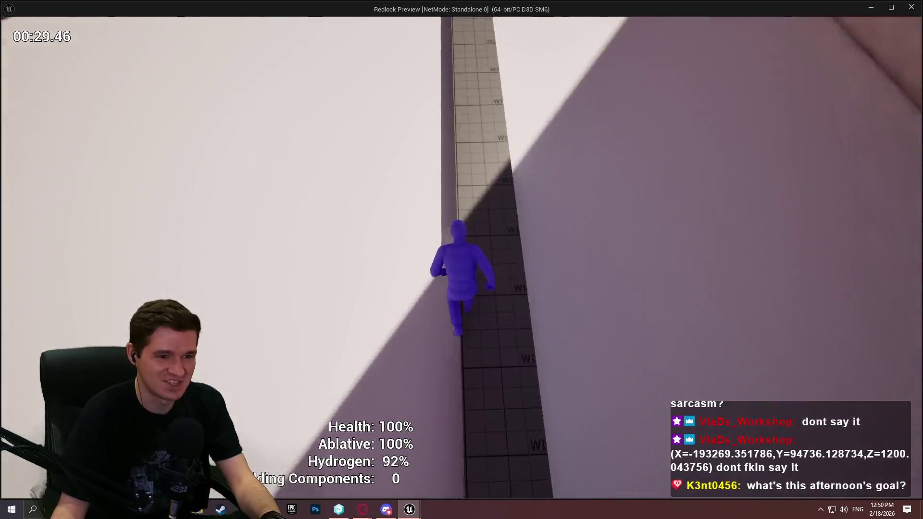
key(space)
key(w)
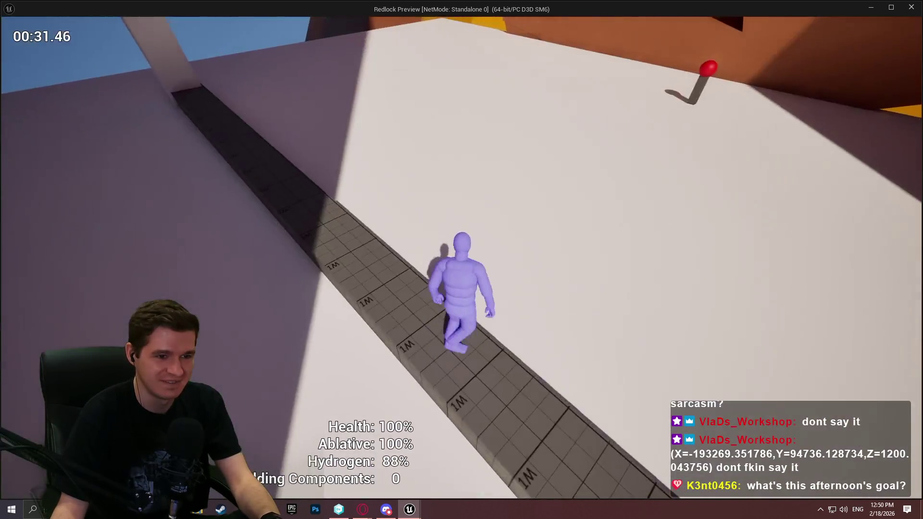
key(space)
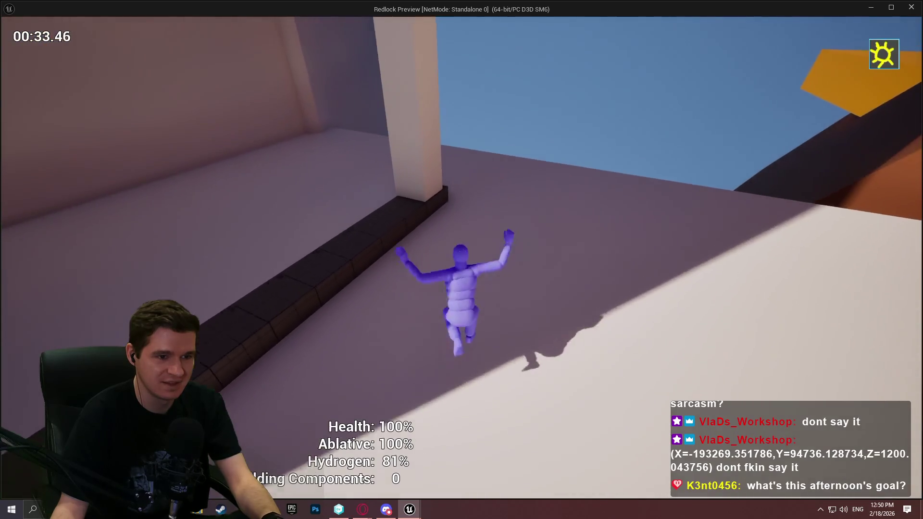
key(space)
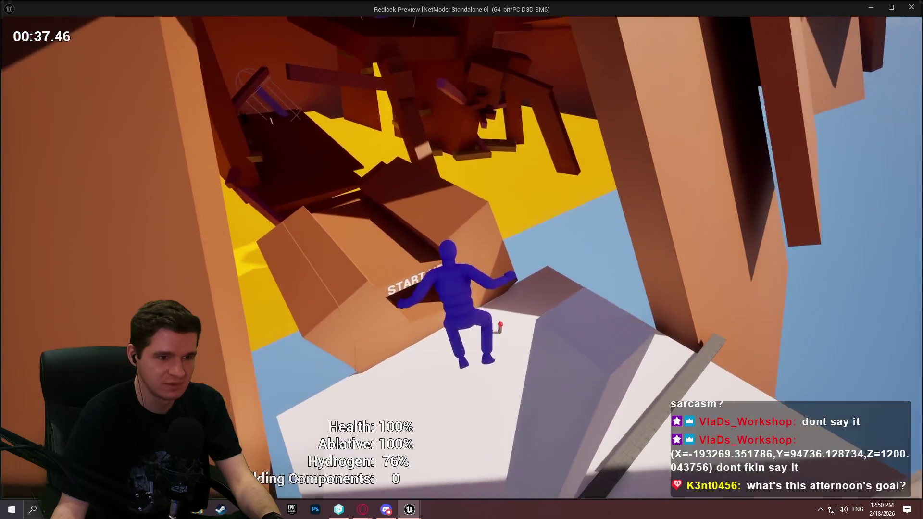
key(space)
key(w)
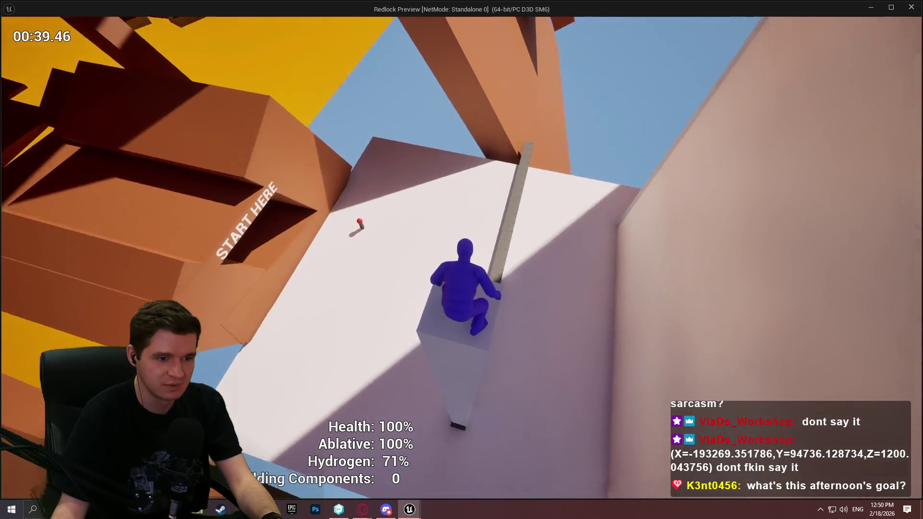
key(space)
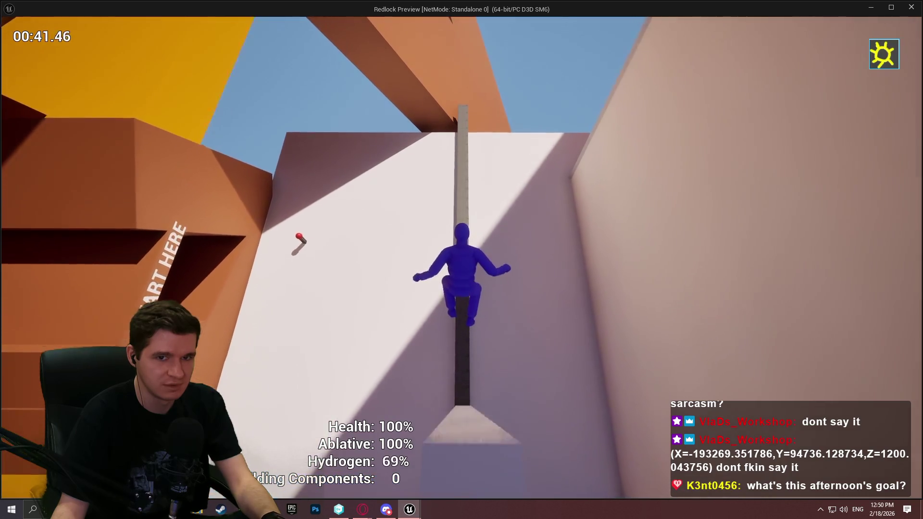
key(w)
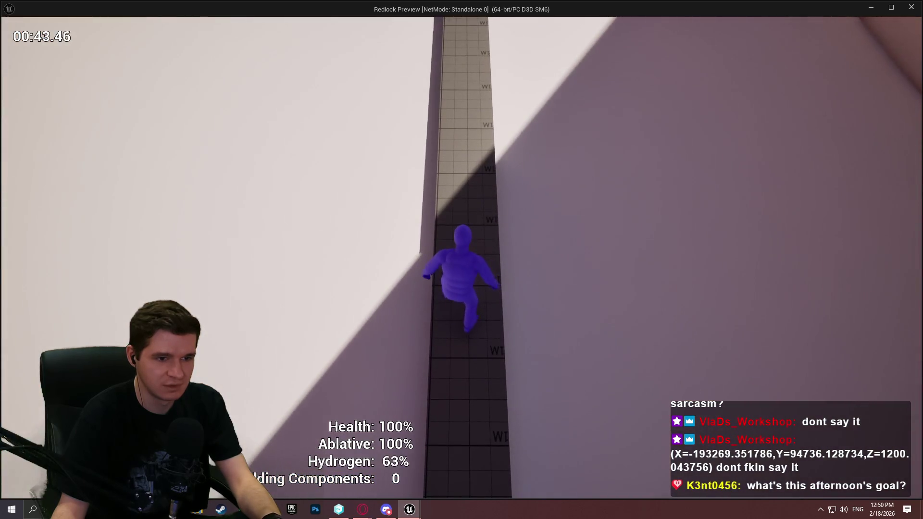
key(w)
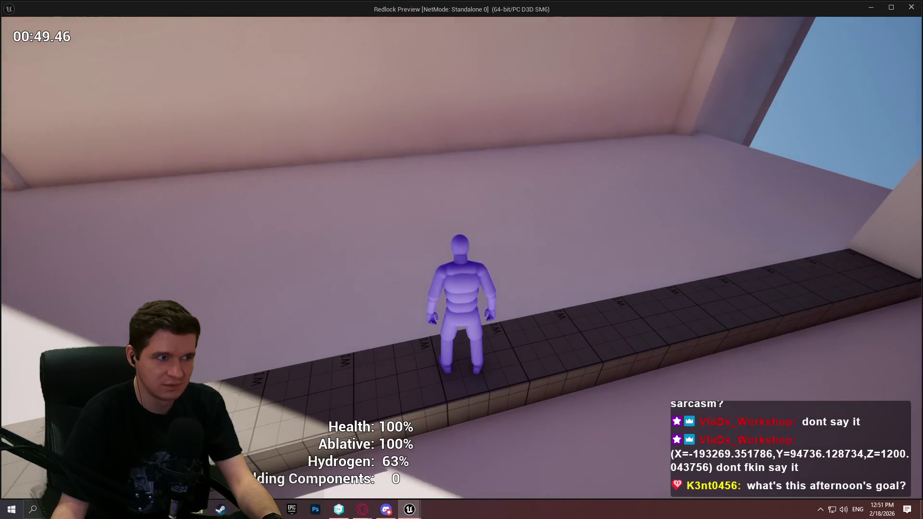
key(space)
key(w)
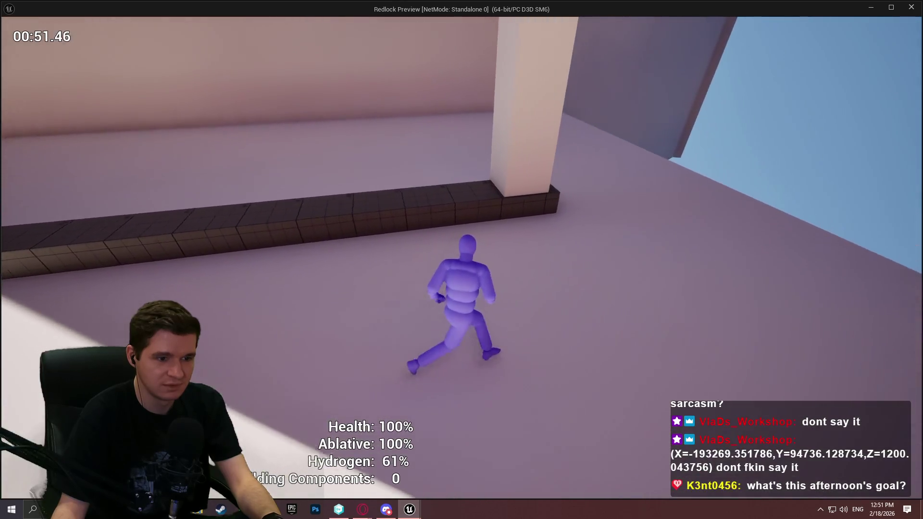
key(space)
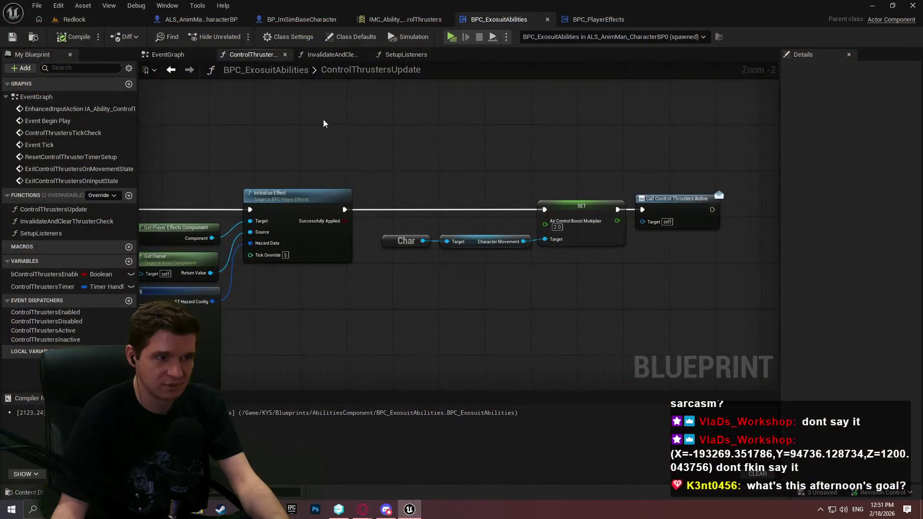
Return to the ALS_AnimMan_CharacterBP blueprint and clear the 'airc' Details filter
click(202, 19)
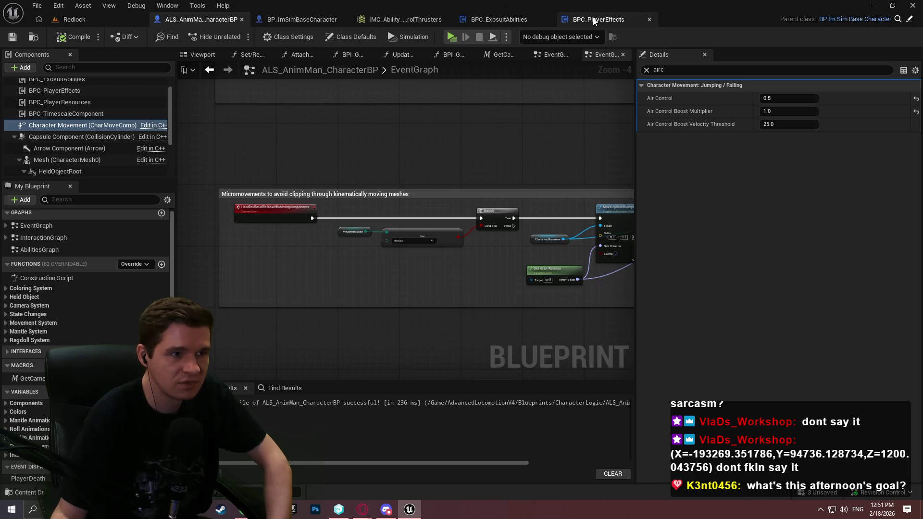
click(296, 18)
click(204, 25)
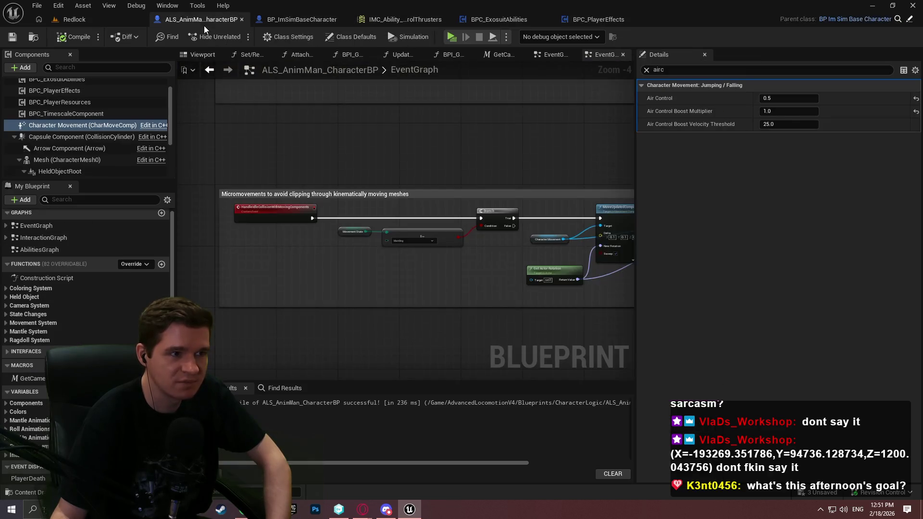
click(646, 71)
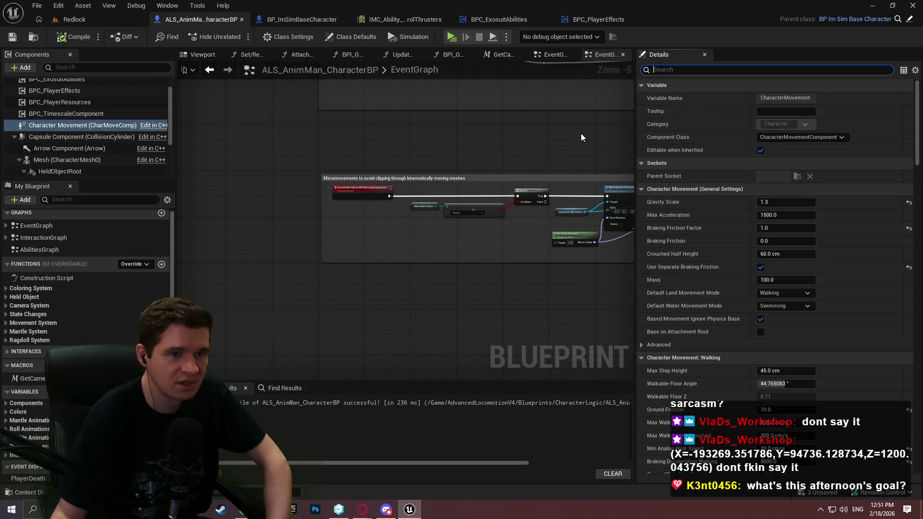
Bring Check Surface Under Character into view and drag out a Character Movement reference
scroll(581, 134, down, 3)
drag(329, 246, 365, 344)
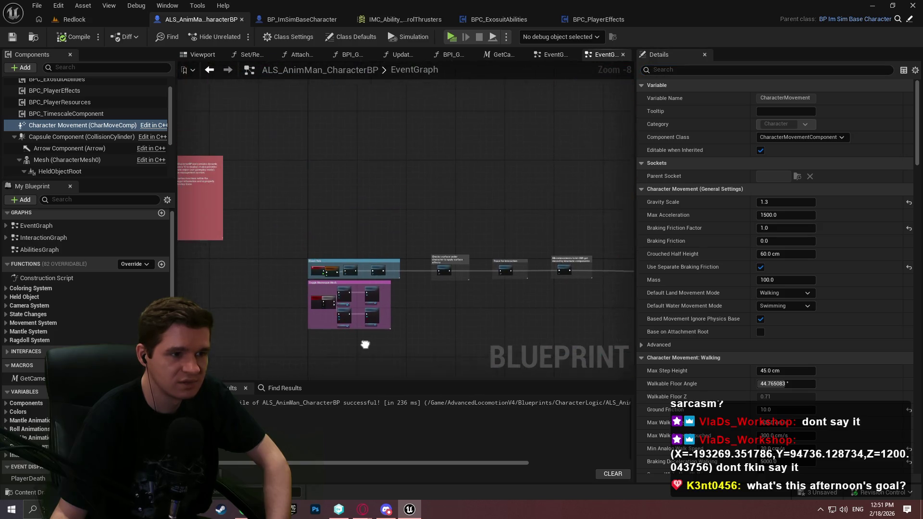
scroll(327, 294, up, 4)
scroll(570, 298, up, 2)
mouse_move(570, 298)
mouse_down()
mouse_move(270, 240)
mouse_move(341, 253)
mouse_up()
mouse_move(289, 228)
mouse_down()
mouse_move(296, 252)
mouse_move(377, 262)
mouse_up()
Add a Get Air Control Boost Multiplier node from Character Movement
text(air control)
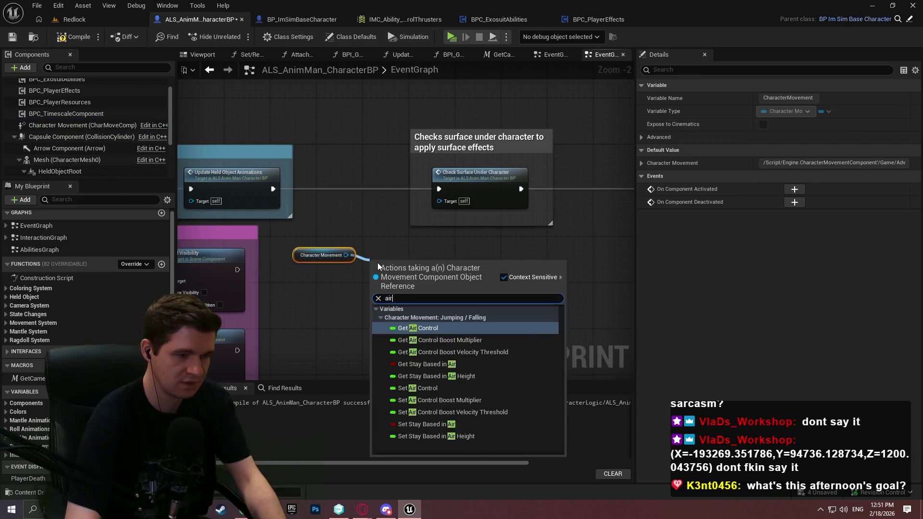
key(Down)
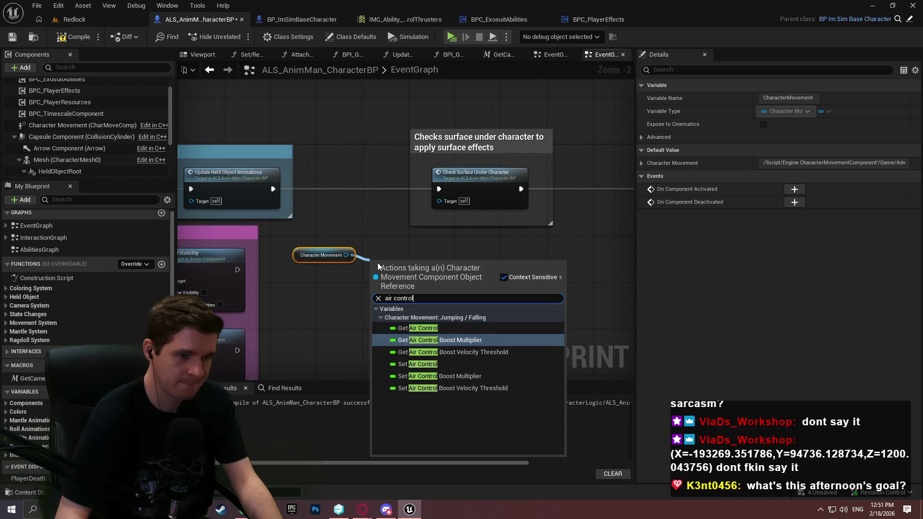
key(Return)
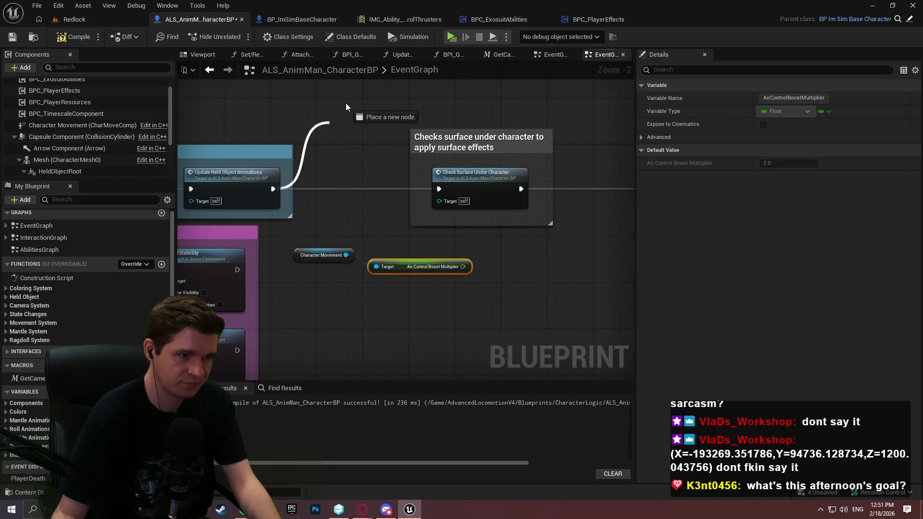
Print the boost multiplier with a Print String node, then start a playtest
drag(347, 103, 347, 103)
text(print)
key(Return)
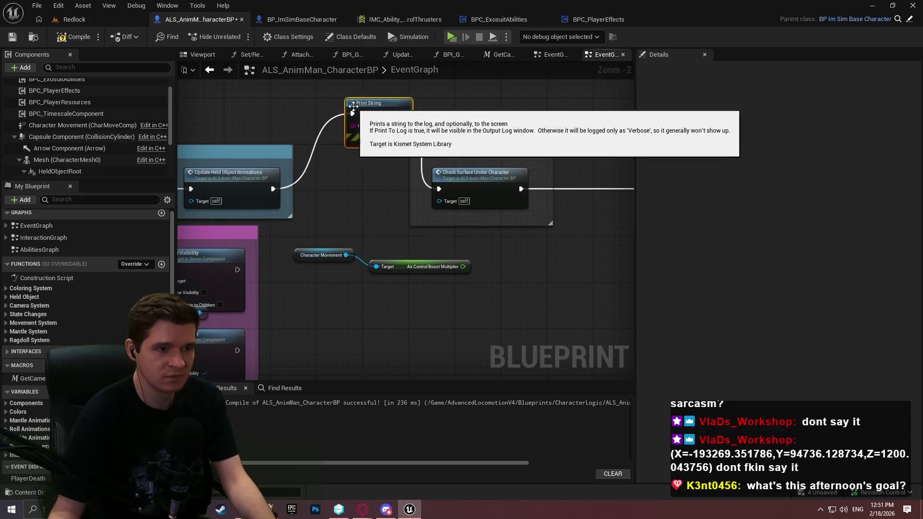
drag(353, 127, 463, 267)
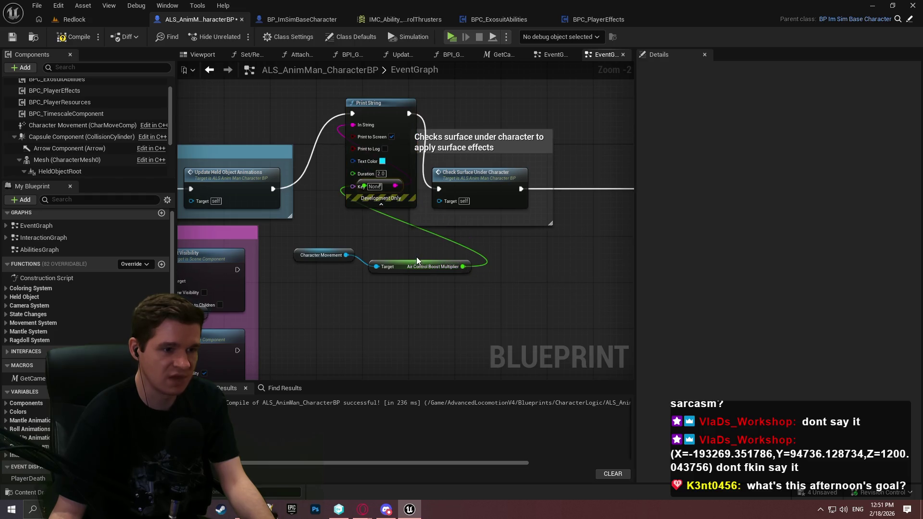
drag(396, 186, 428, 268)
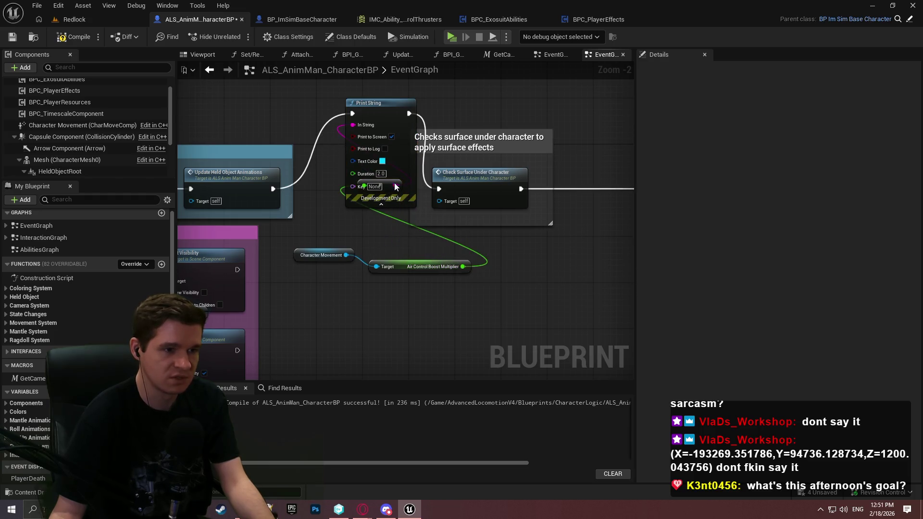
drag(396, 187, 396, 248)
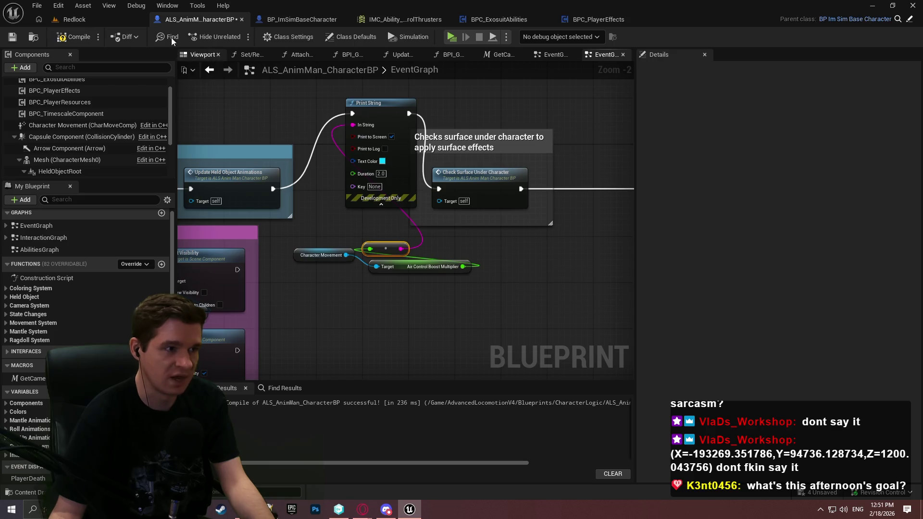
click(446, 34)
Run forward, climb the pillar and vertical beam, then leap onto the wall and small pillar
key(Return)
key(w)
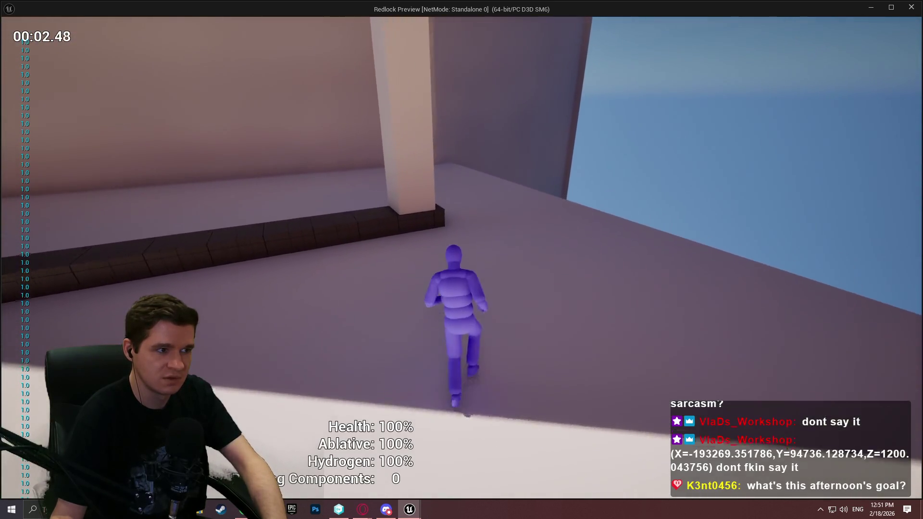
key(space)
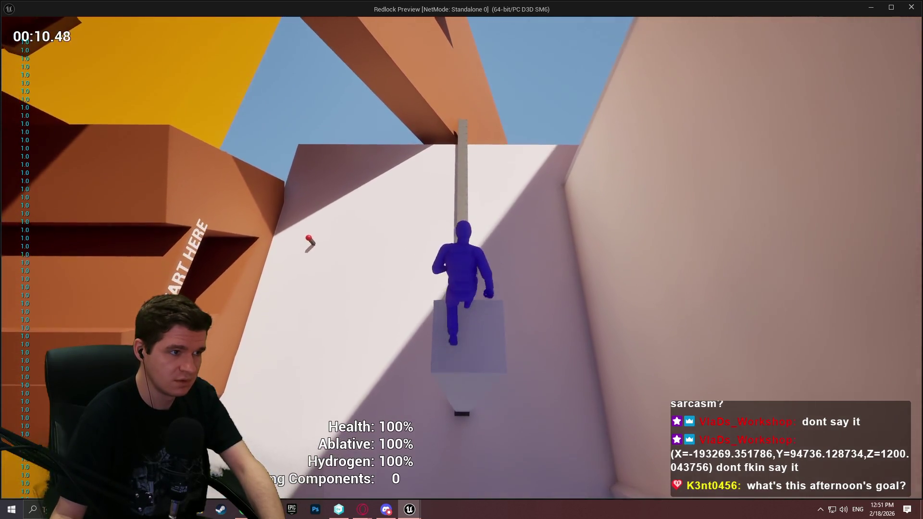
key(space)
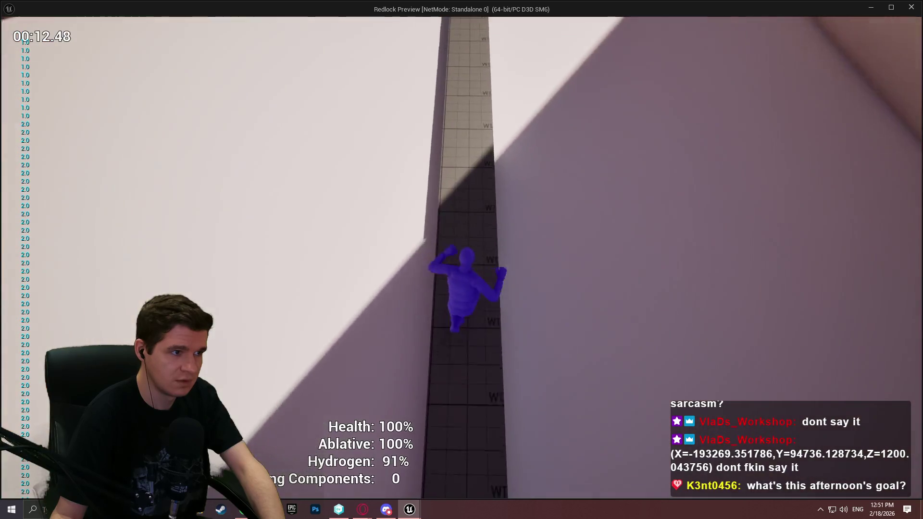
key(w)
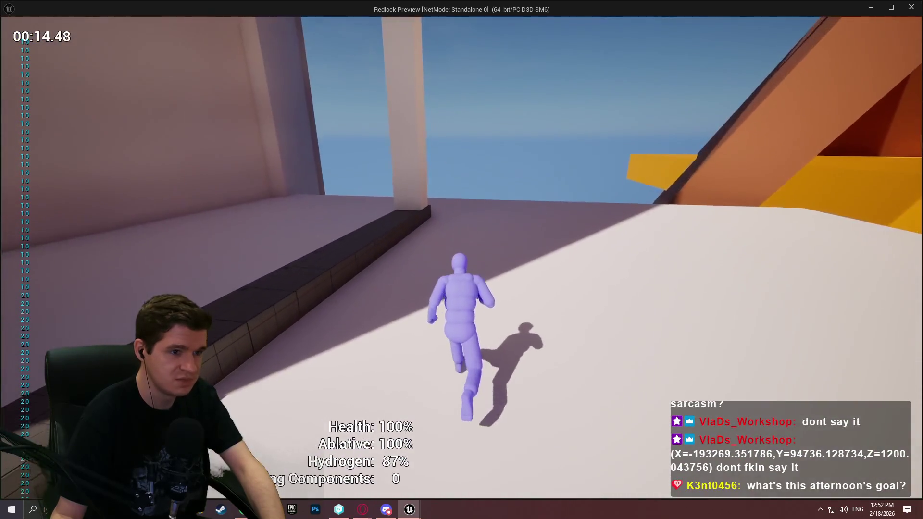
key(space)
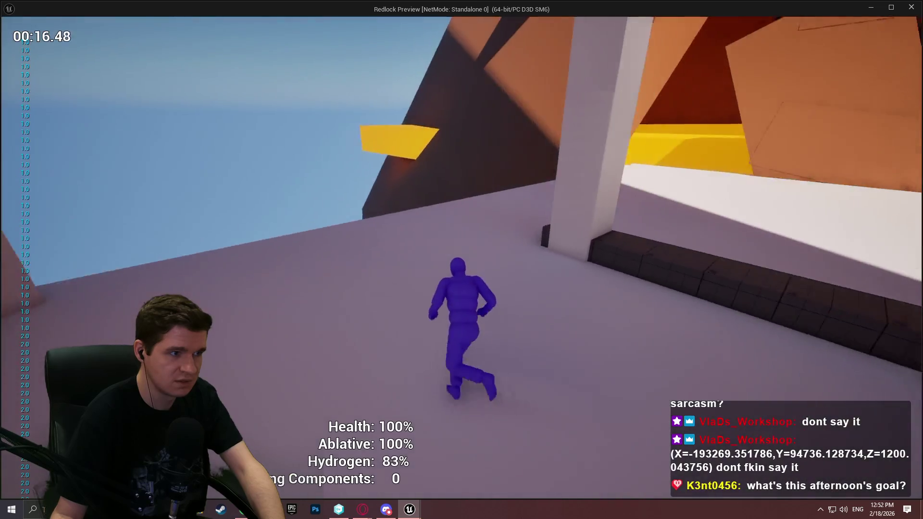
key(space)
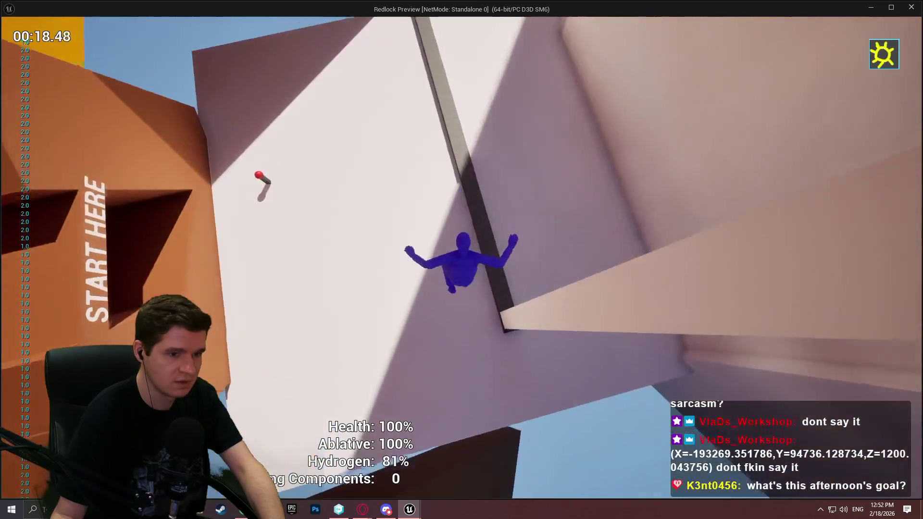
key(w)
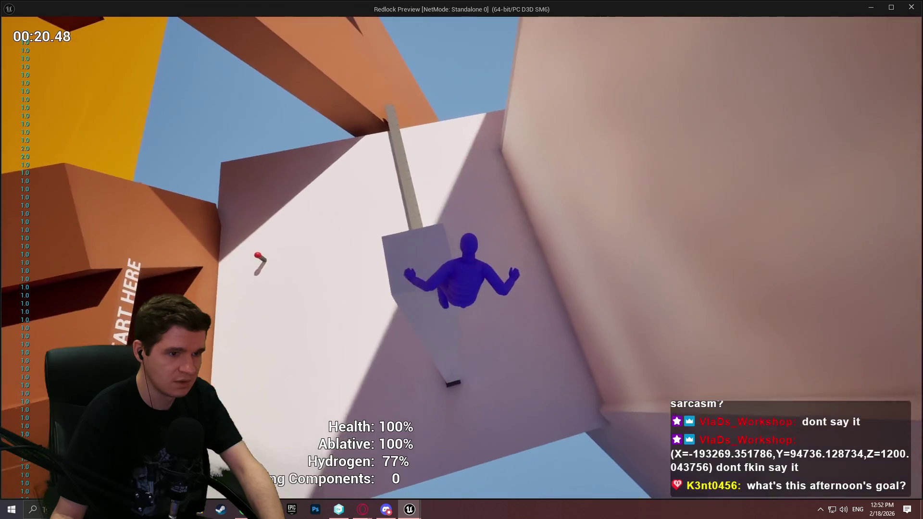
key(w)
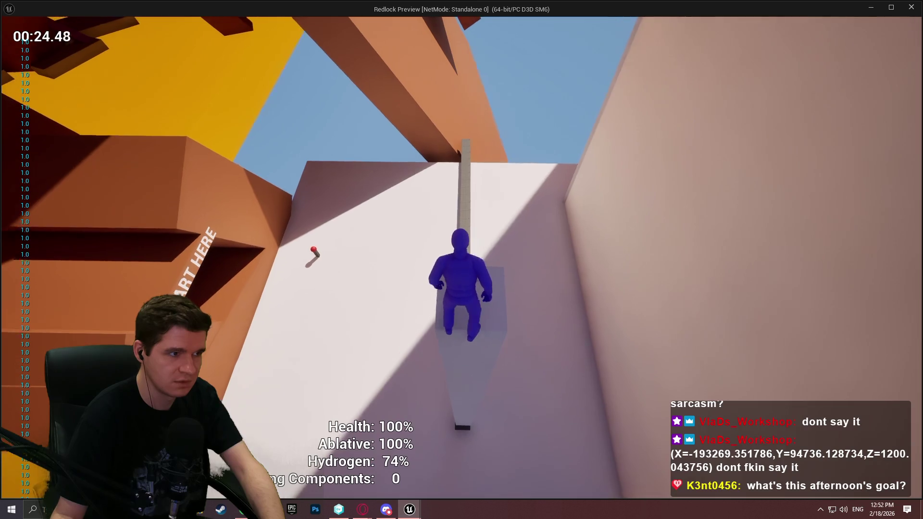
Climb the walls onto the roof, beam and ledge while watching boost values, then exit with Esc
key(space)
key(w)
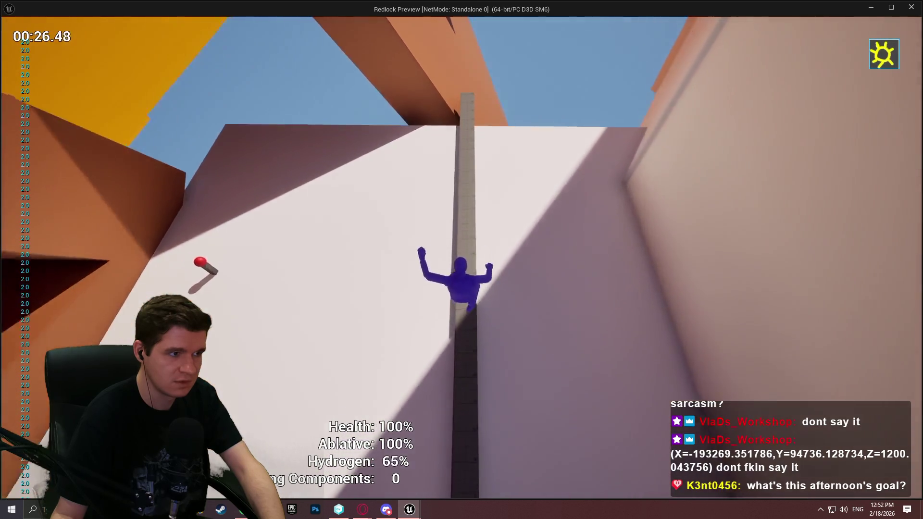
key(w)
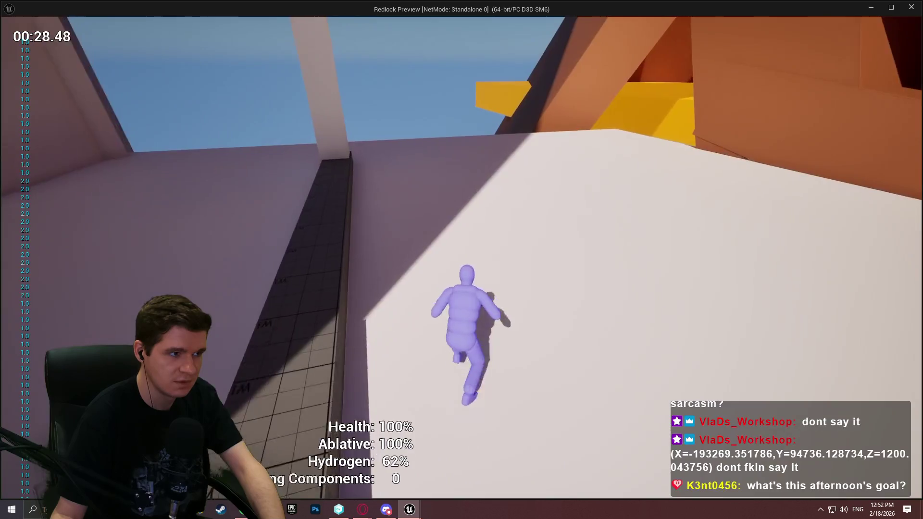
key(w)
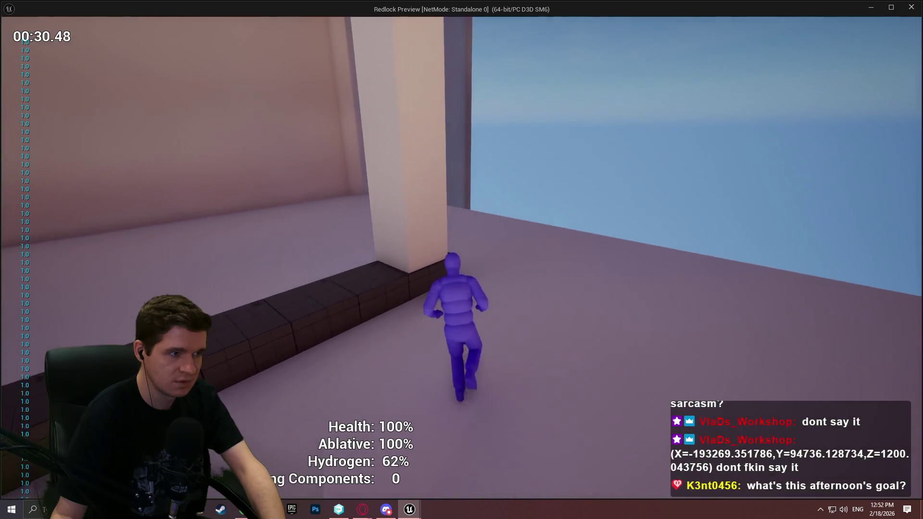
key(space)
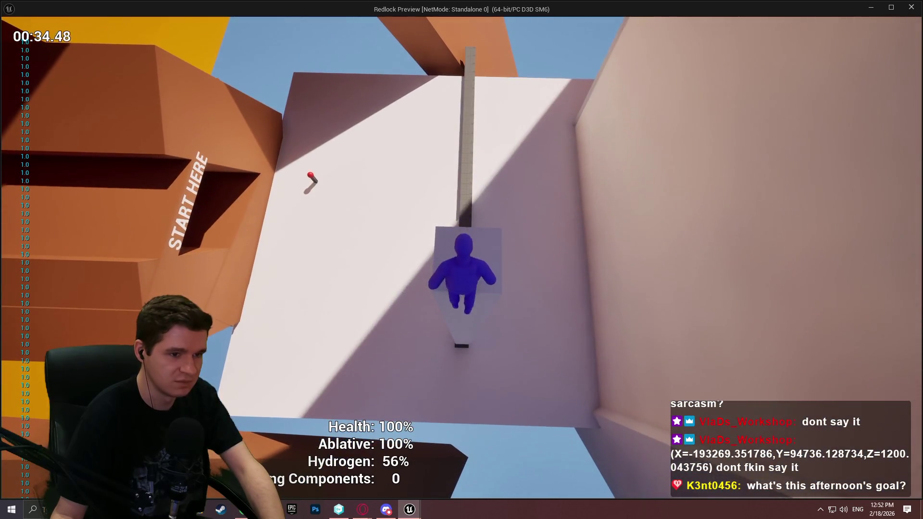
key(space)
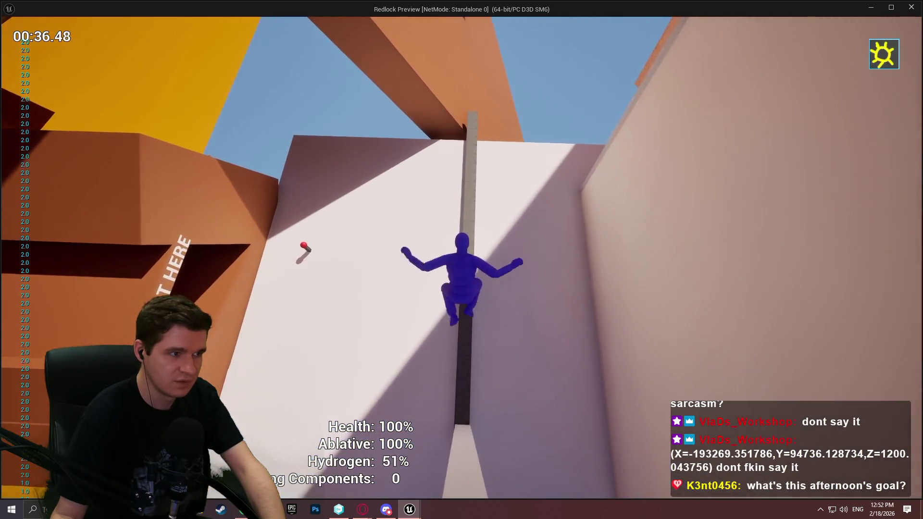
key(w)
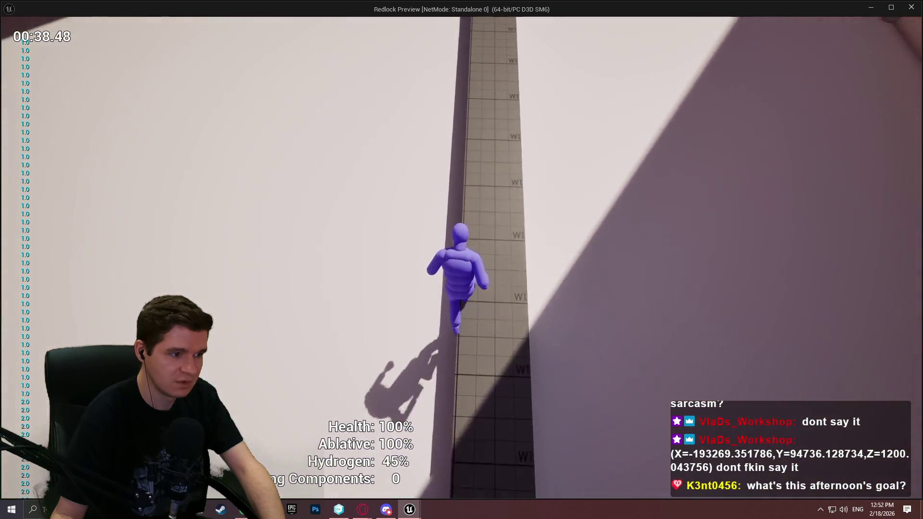
key(w)
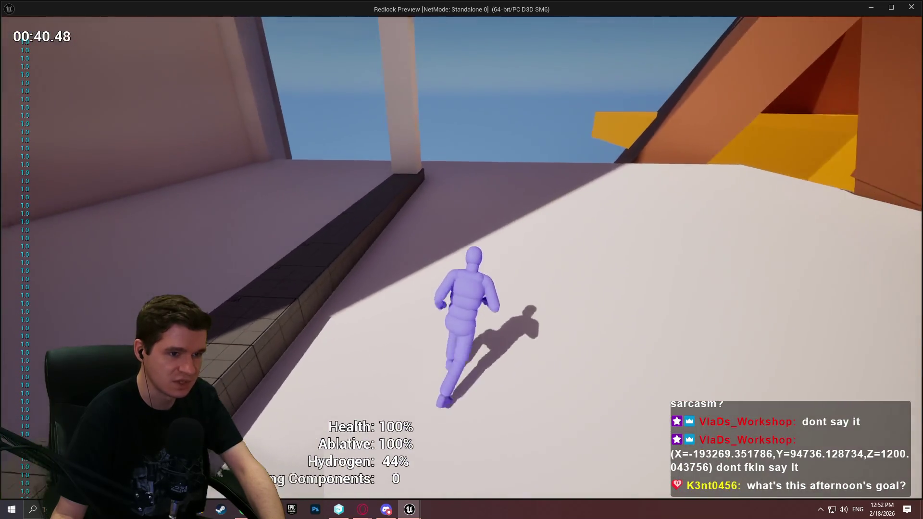
key(w)
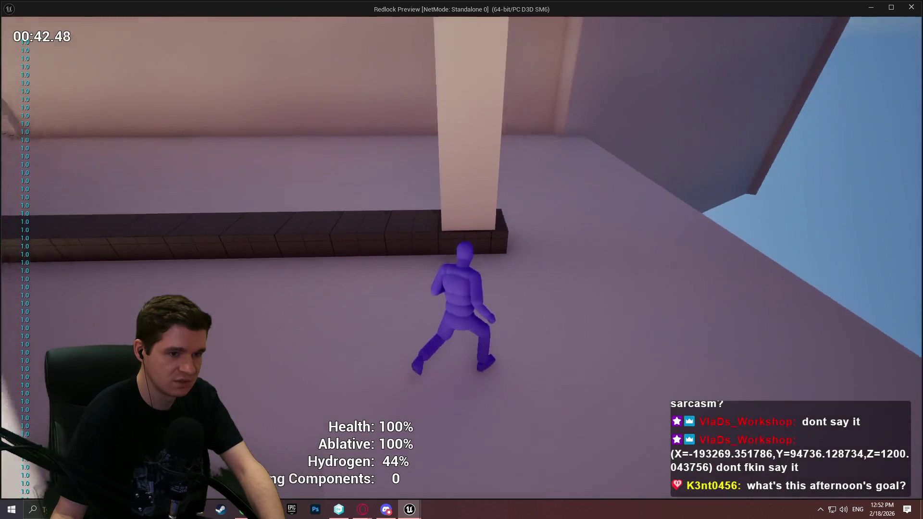
key(w)
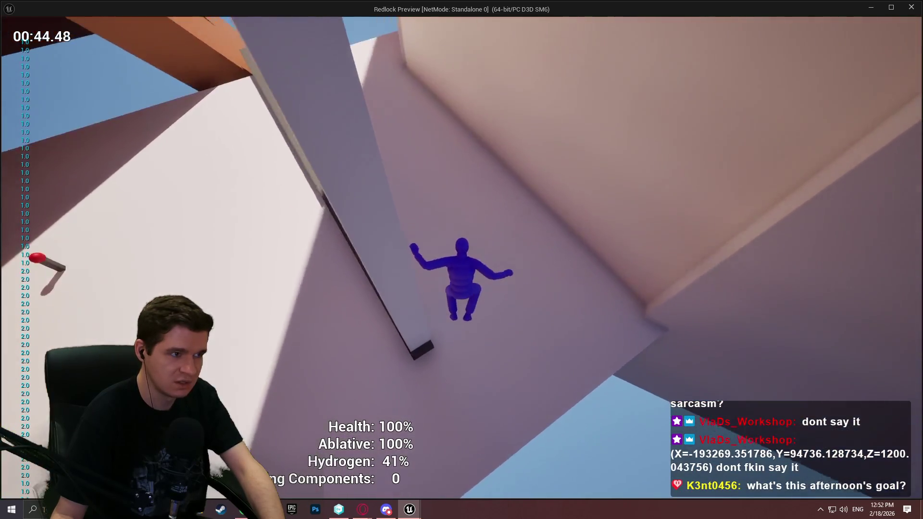
key(w)
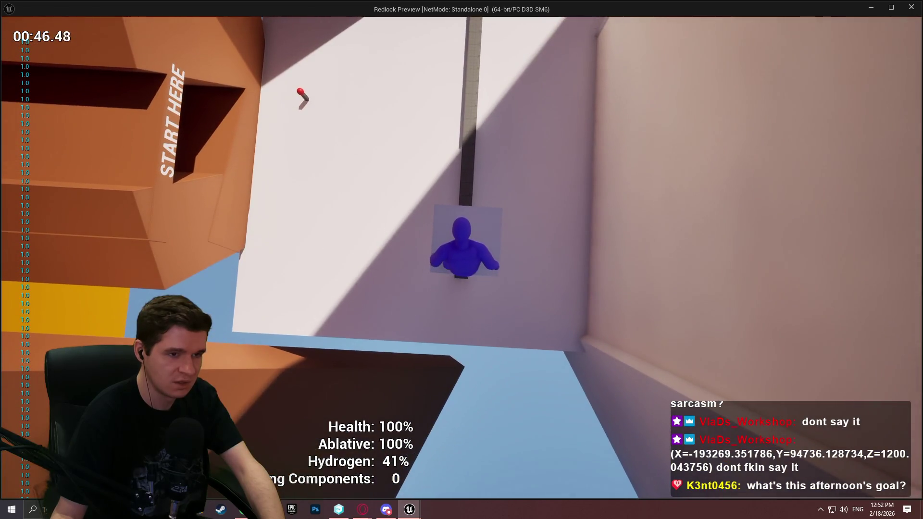
key(Escape)
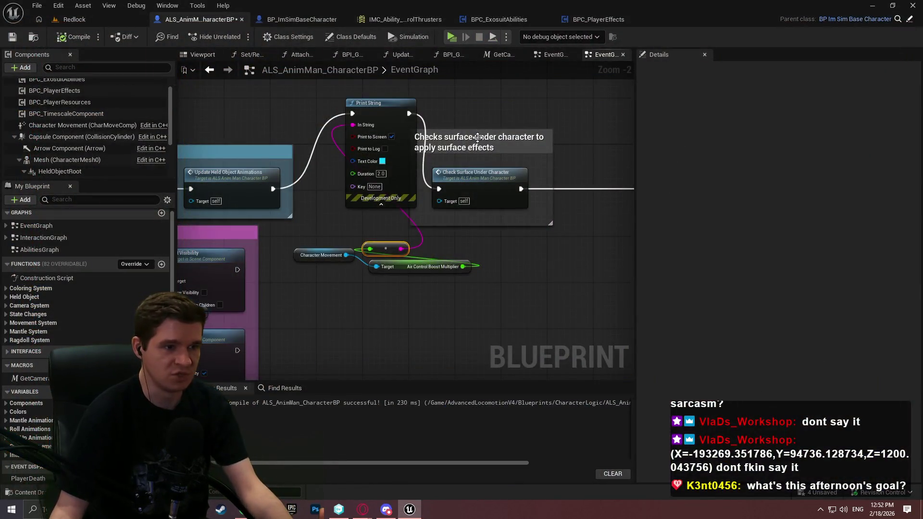
Check the 20.0 boost multiplier in BPC_ExosuitAbilities and start a new playtest moving forward
click(484, 22)
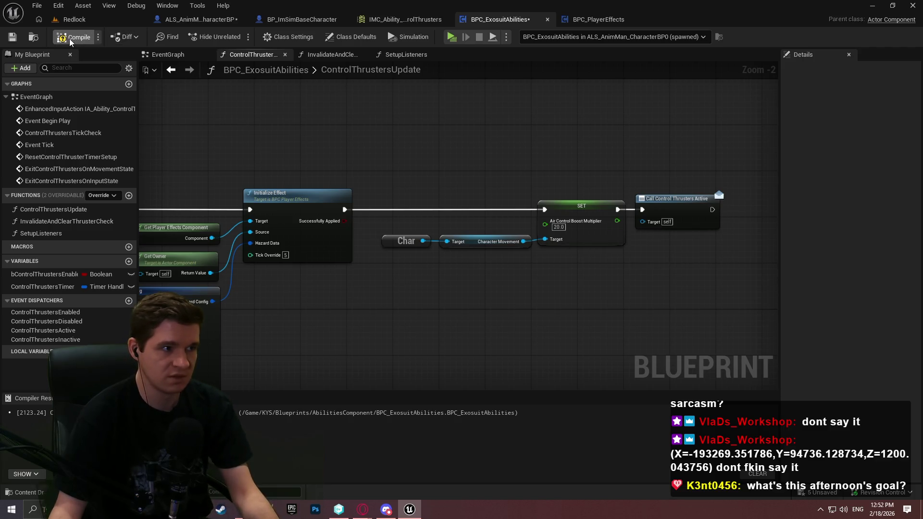
key(alt+p)
click(462, 410)
key(w)
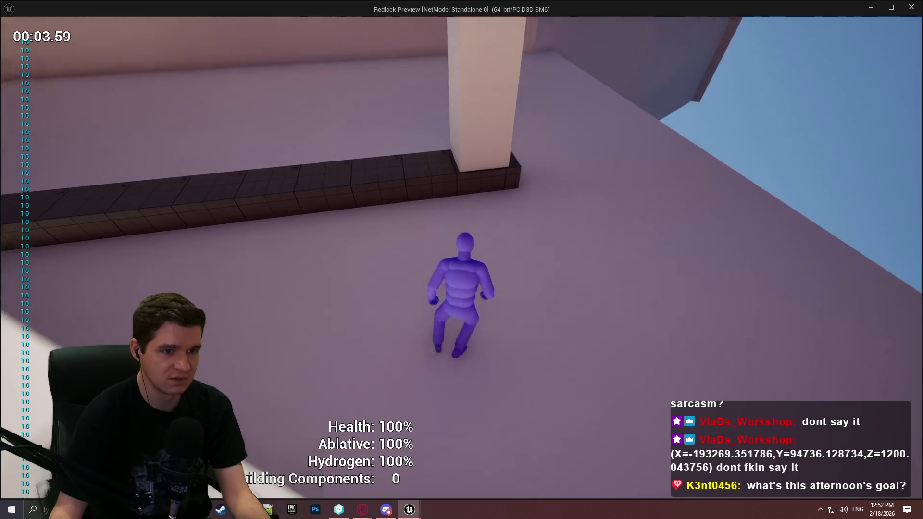
Jump onto the pillar ledge near the START HERE wall
key(space)
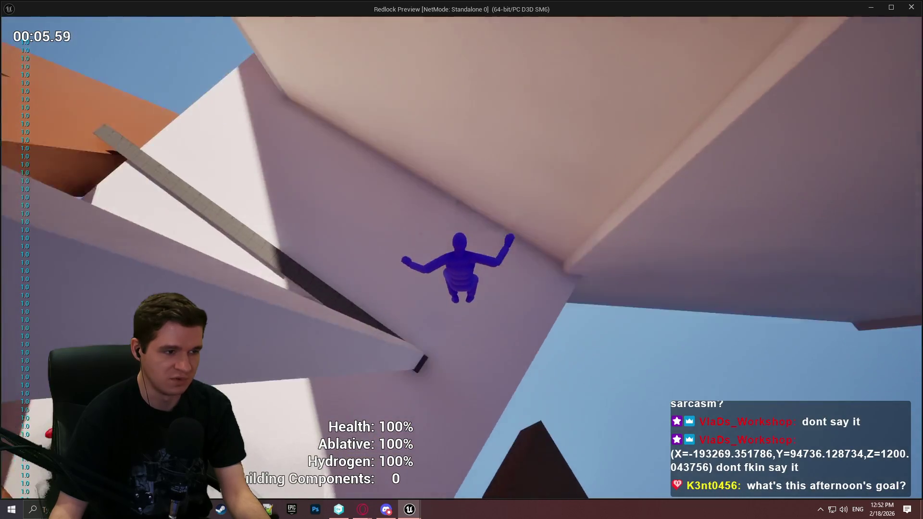
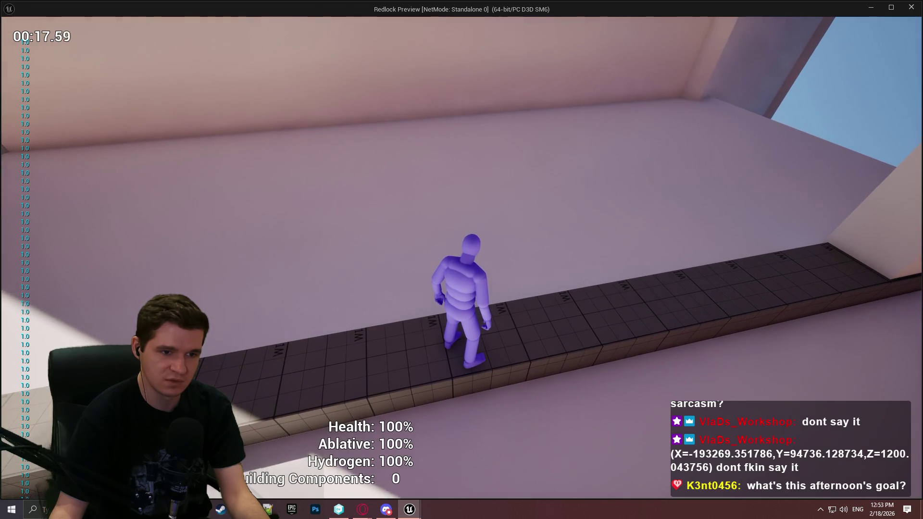
Run off the beam, climb the pillar and wall, then leap onto the walkway and stop the preview
key(w)
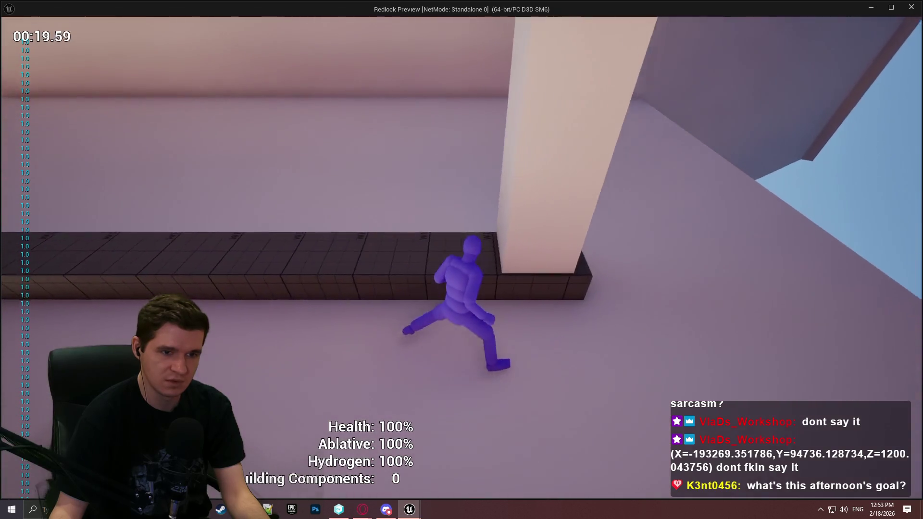
key(w)
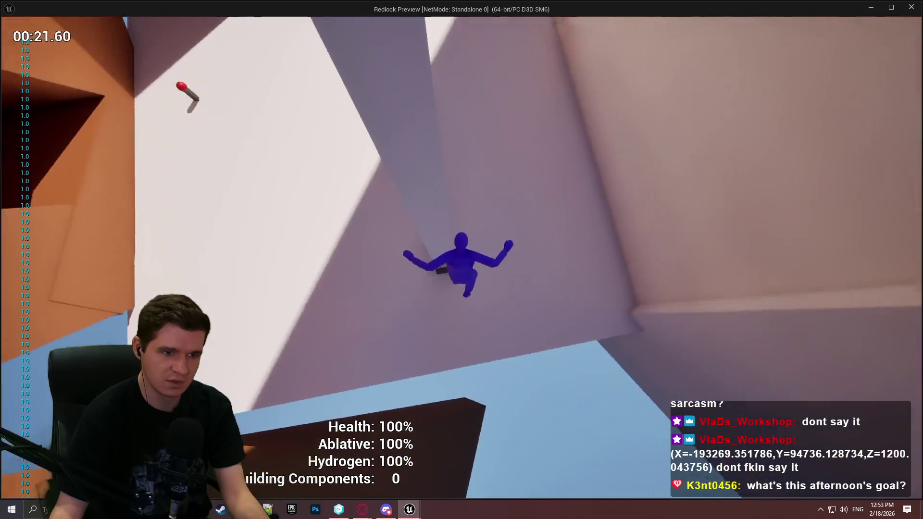
key(w)
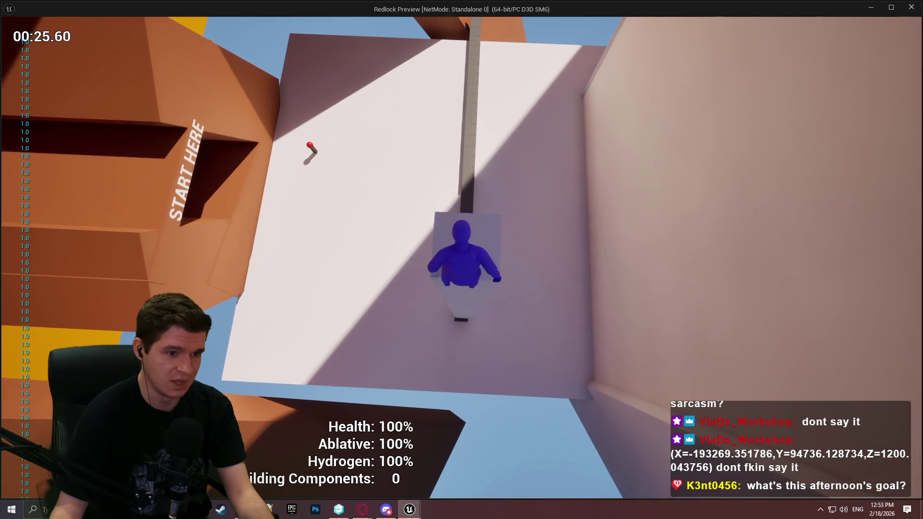
key(w)
key(w)
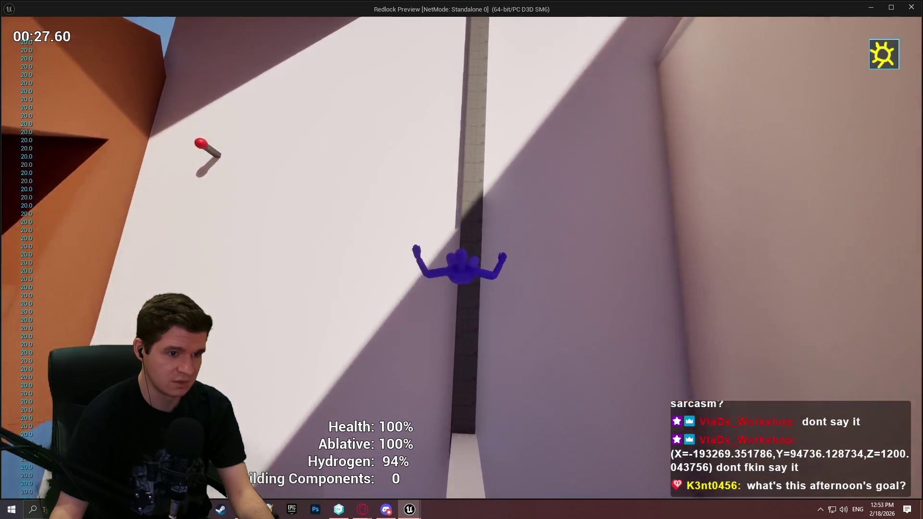
key(w)
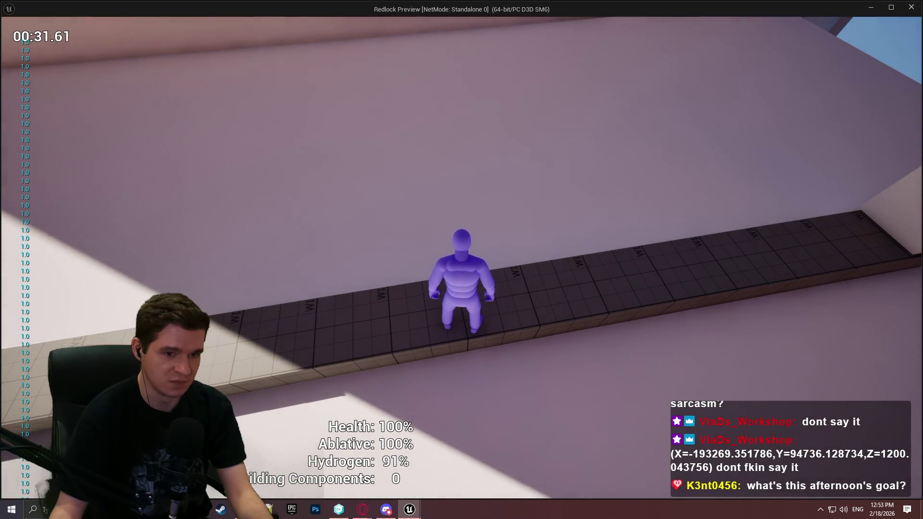
key(space)
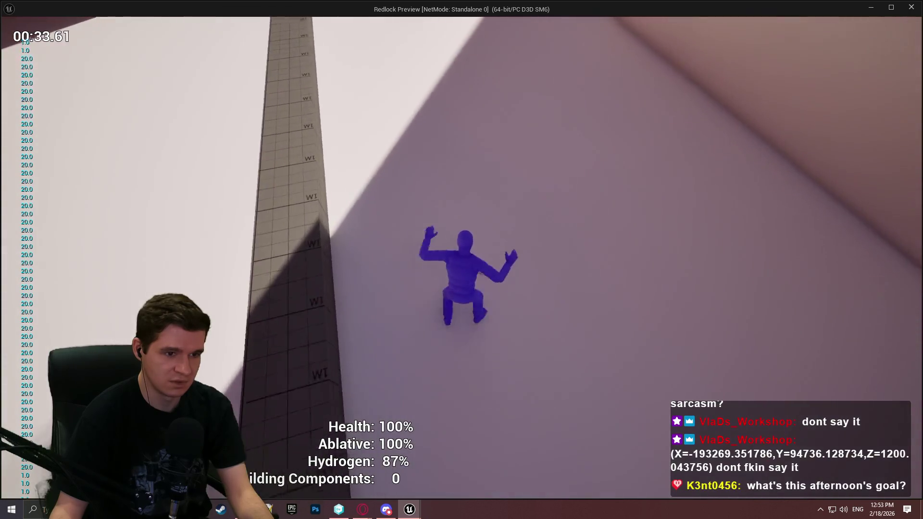
key(w)
key(w)
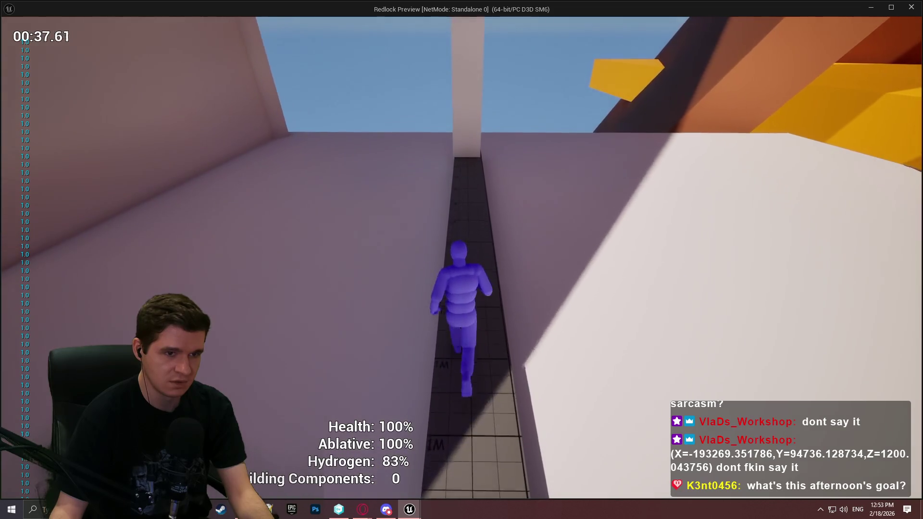
key(w)
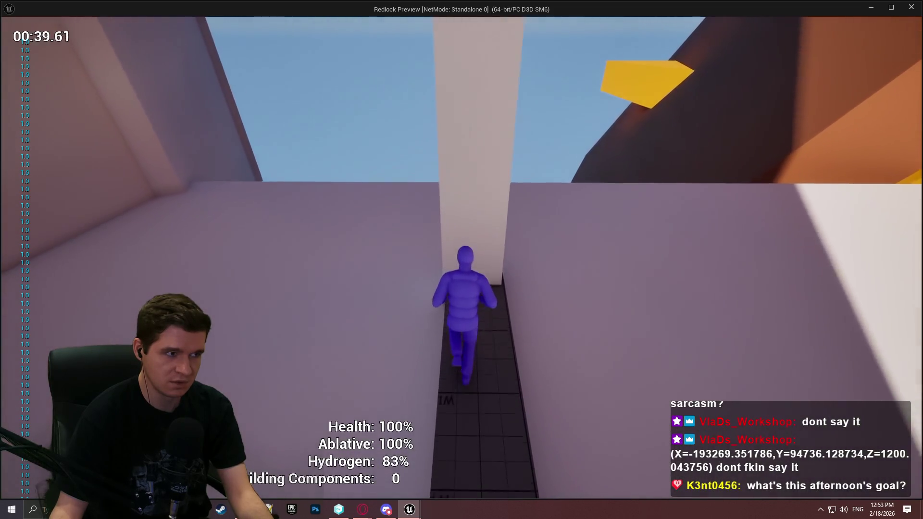
key(a)
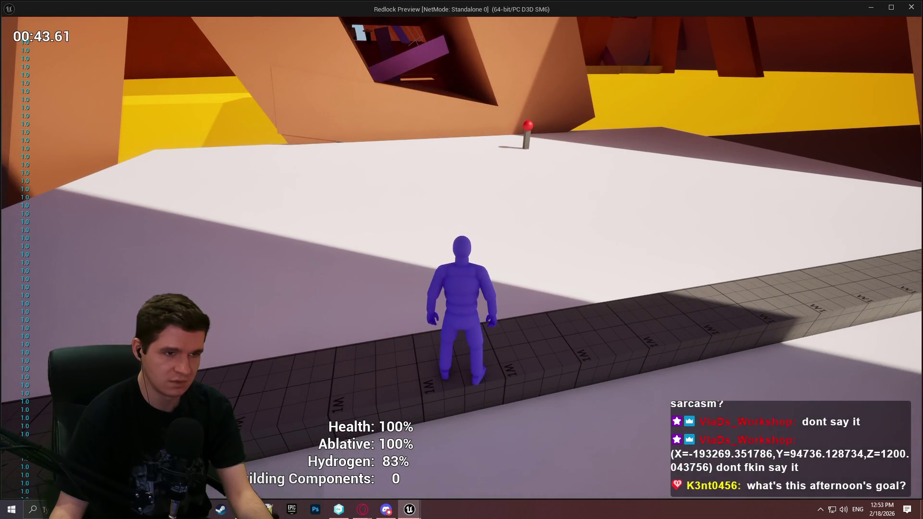
key(Escape)
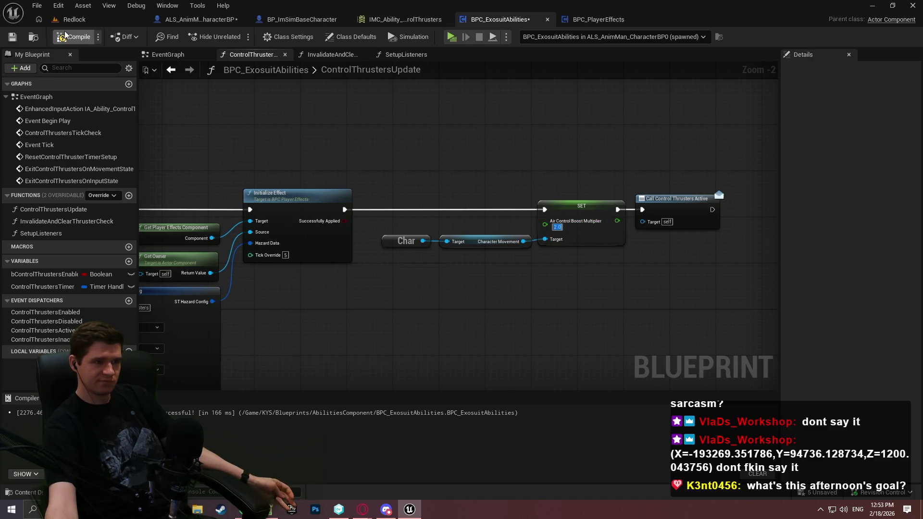
Save BPC_ExosuitAbilities and switch to the browser's 'ue5 air control' search results
click(13, 37)
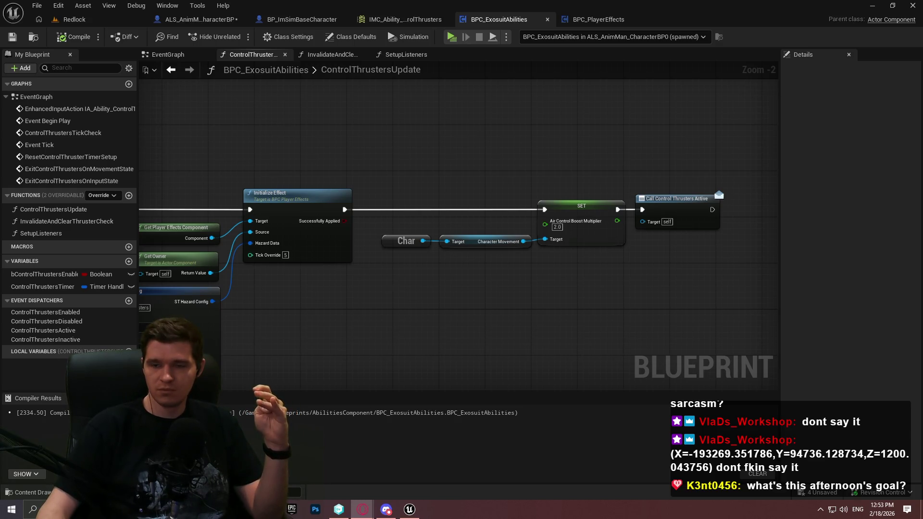
click(454, 244)
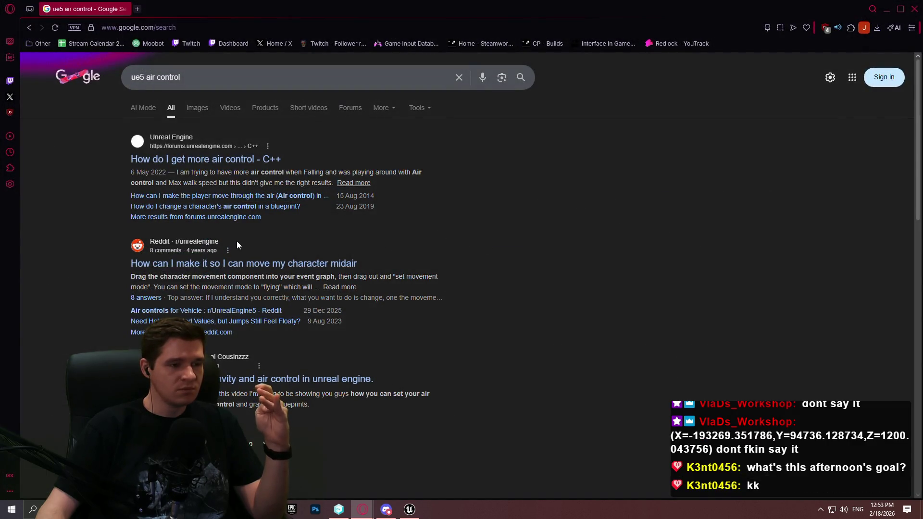
Skim the 'ue5 air control' Google results, scroll back up, and return to Unreal Editor
scroll(206, 232, down, 3)
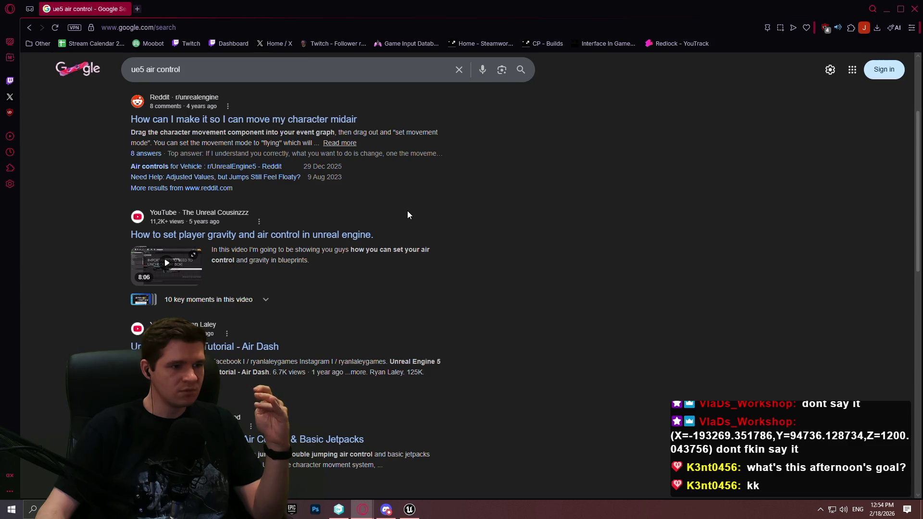
scroll(385, 214, down, 3)
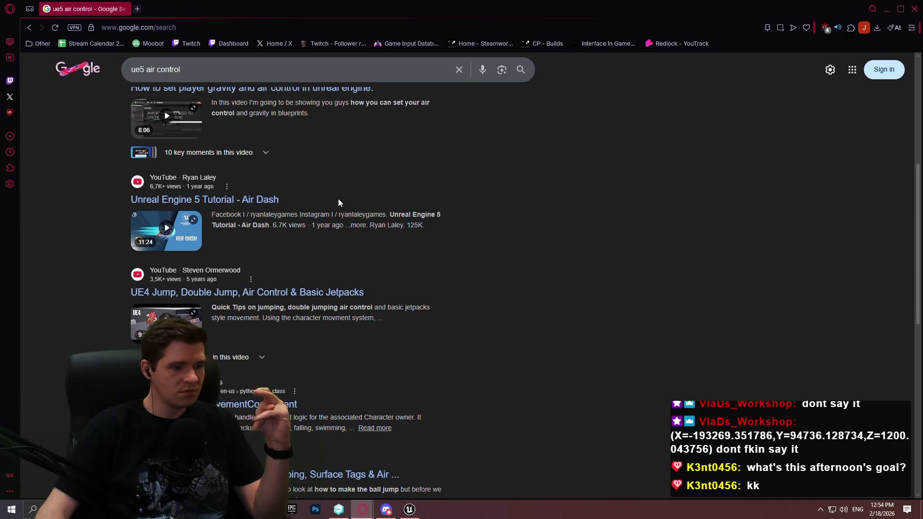
scroll(339, 201, down, 2)
scroll(330, 200, down, 3)
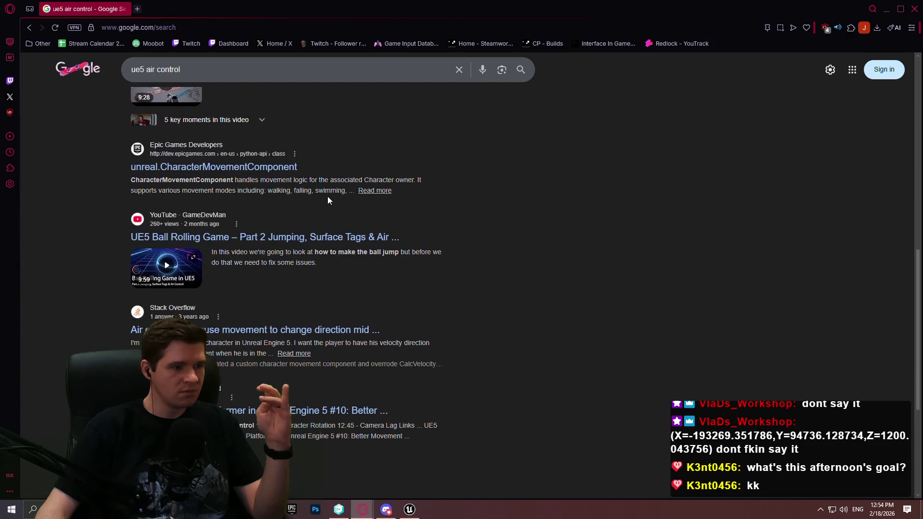
scroll(324, 196, down, 3)
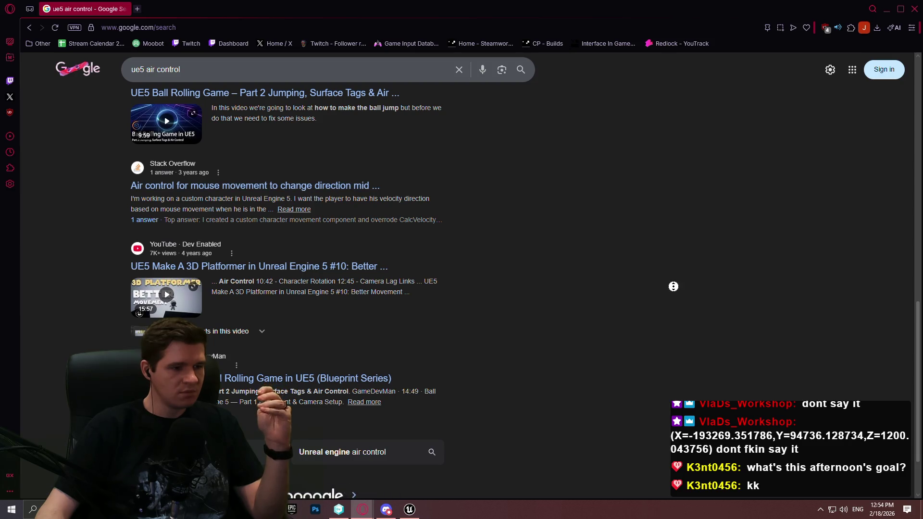
scroll(673, 286, up, 10)
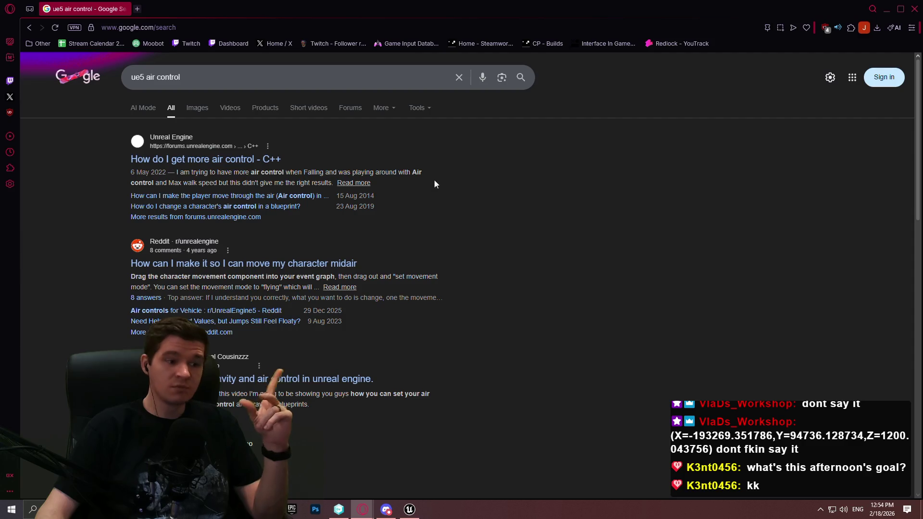
key(alt+Tab)
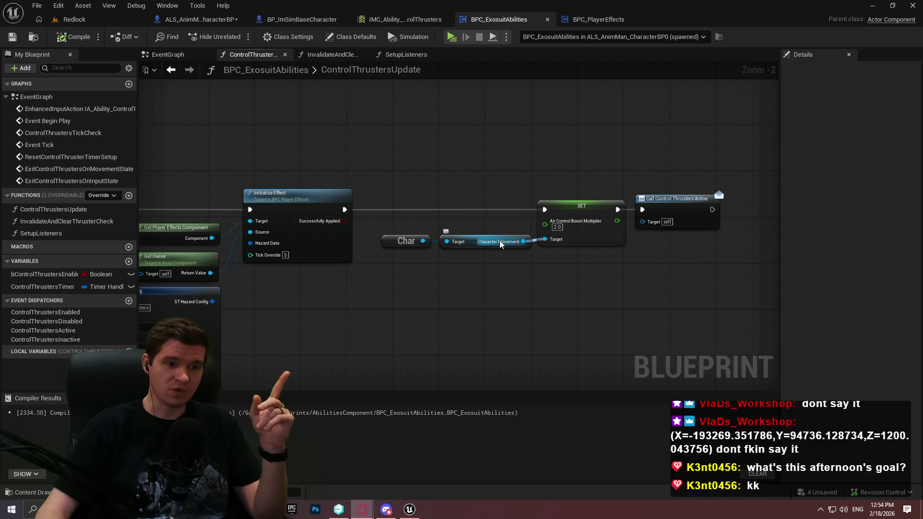
In the ALS_AnimMan_CharacterBP event graph, add an Is Falling node off the Character Movement pin
click(226, 21)
drag(346, 255, 353, 313)
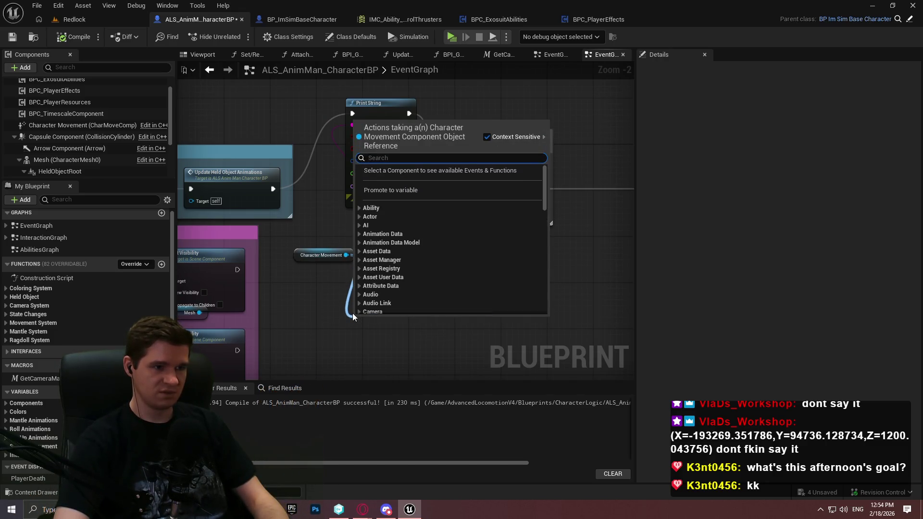
text(fallin)
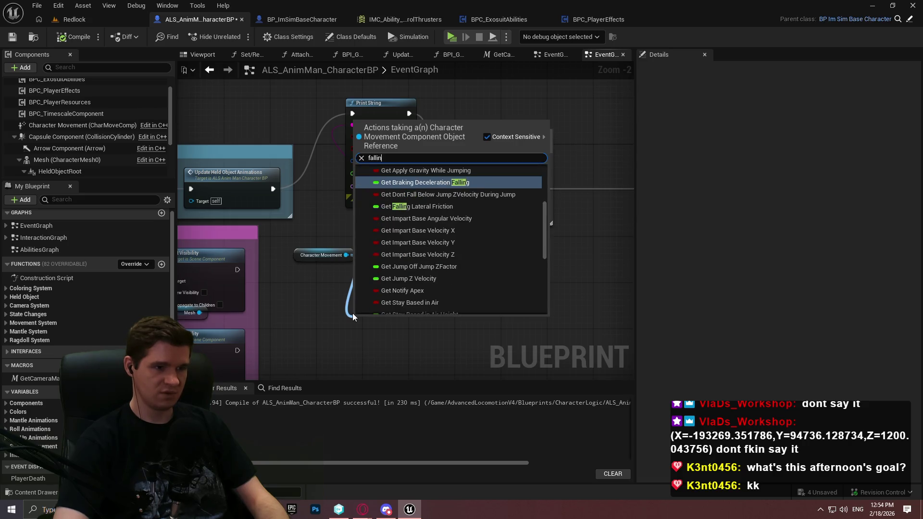
text(g)
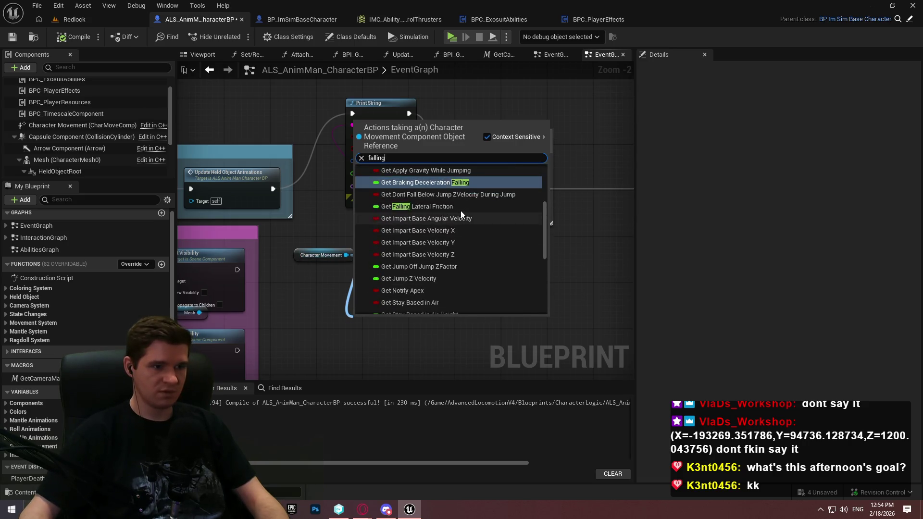
scroll(521, 200, up, 5)
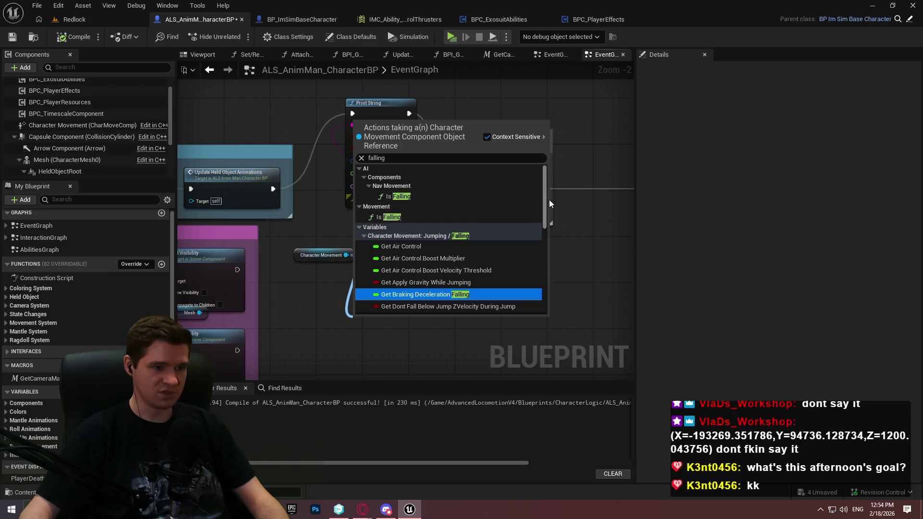
drag(547, 191, 543, 301)
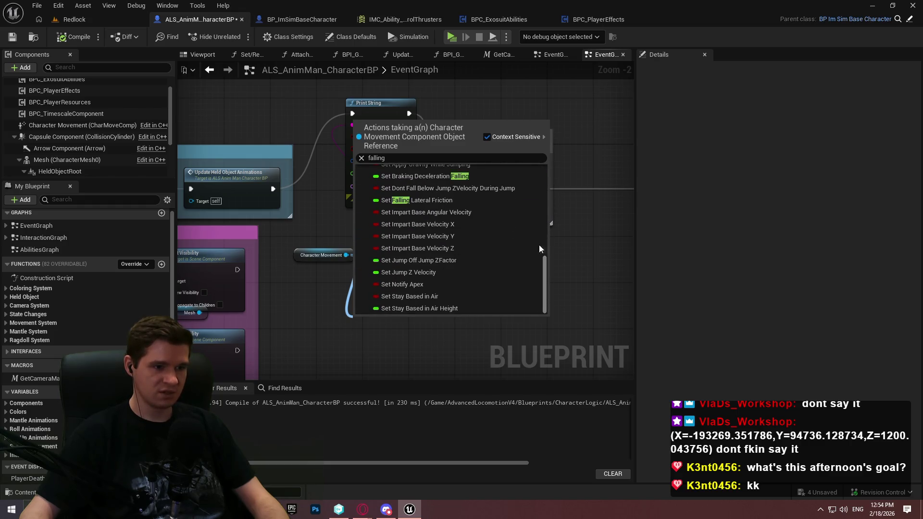
scroll(540, 240, up, 5)
scroll(539, 225, up, 3)
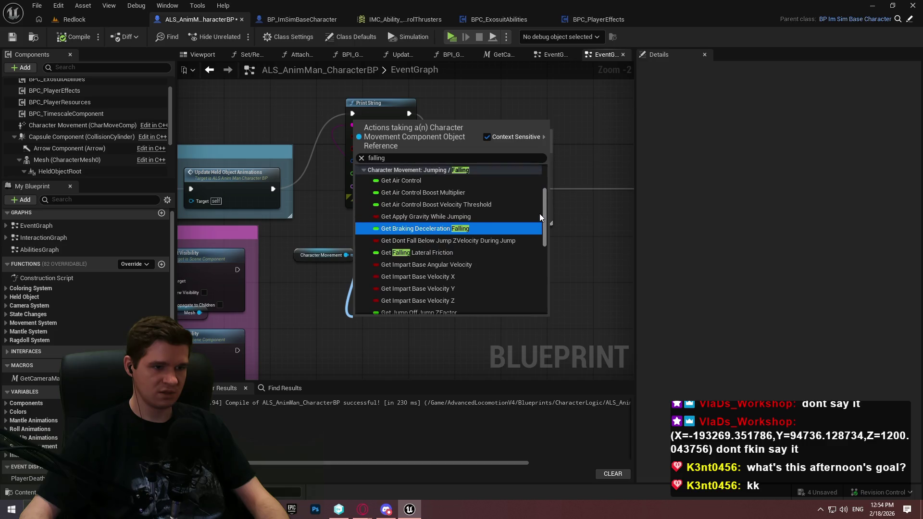
scroll(539, 213, up, 5)
click(401, 215)
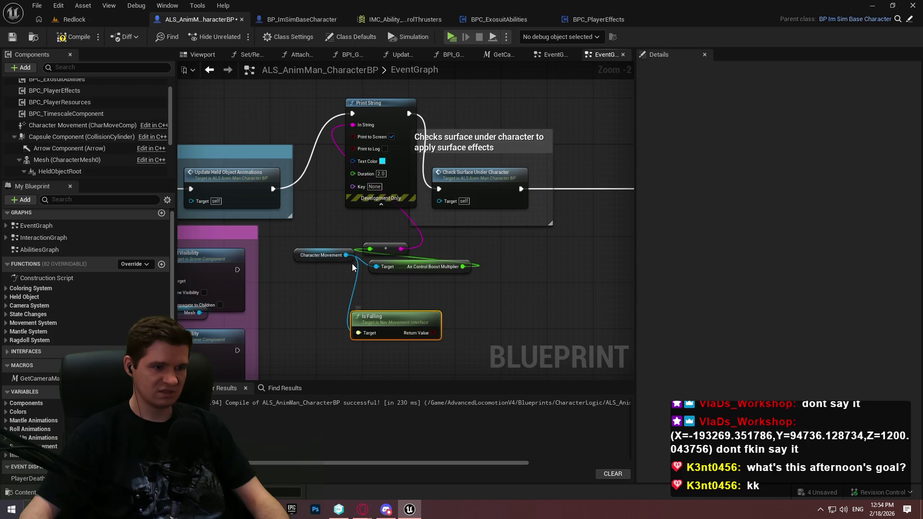
Add a Nav Movement Is Falling node, delete the duplicate getter, and wire it to Character Movement
right_click(447, 295)
text(falling)
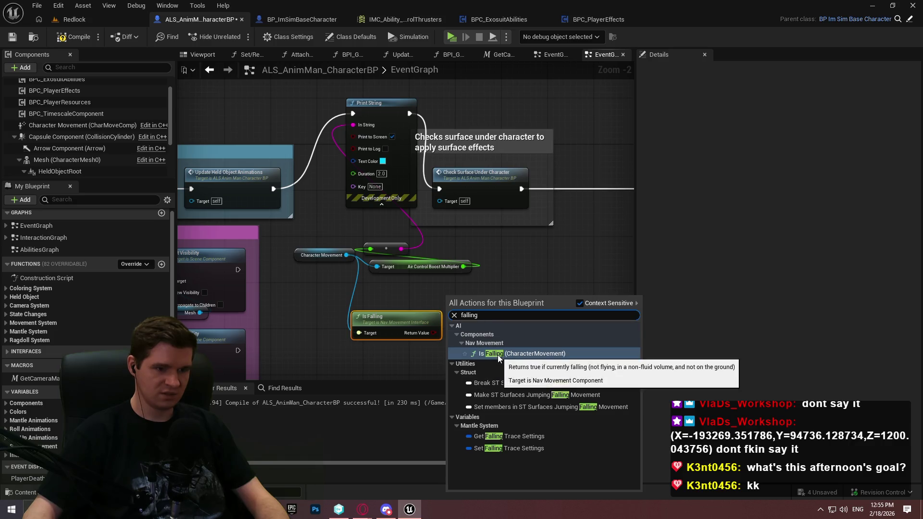
click(498, 355)
click(512, 287)
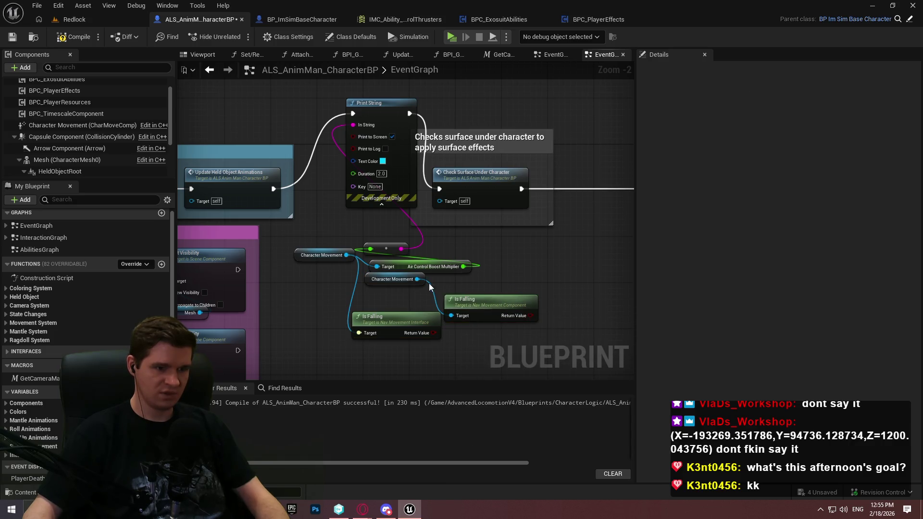
key(Delete)
mouse_move(452, 316)
mouse_down()
mouse_move(347, 256)
mouse_move(362, 264)
mouse_up()
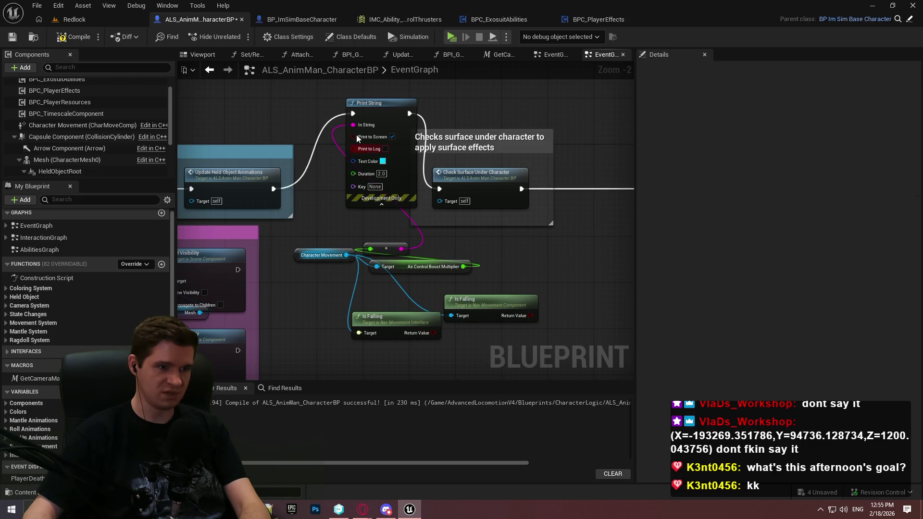
Feed Print String from an Append node joining both Is Falling results with '-', then compile
drag(422, 240, 571, 273)
text(append)
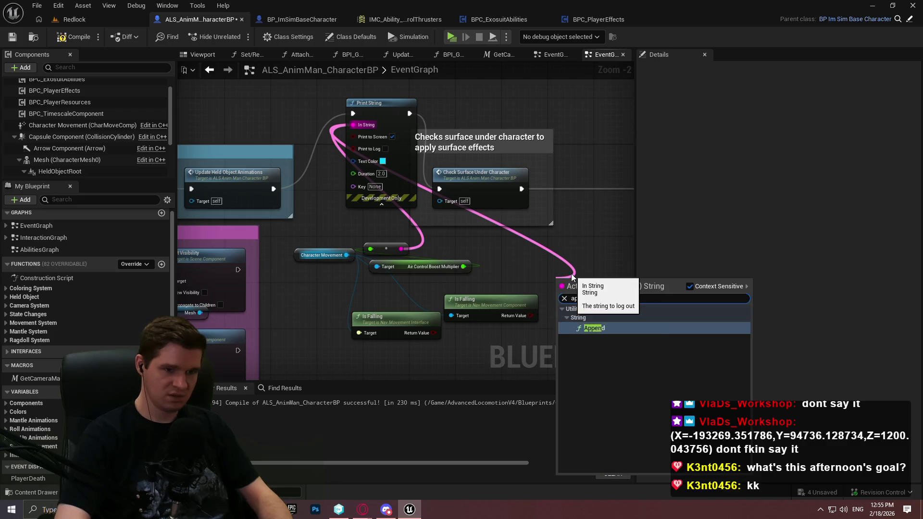
key(Return)
click(618, 305)
drag(531, 316, 570, 293)
mouse_move(434, 333)
mouse_down()
mouse_move(581, 322)
mouse_move(569, 316)
mouse_up()
click(574, 304)
text(-)
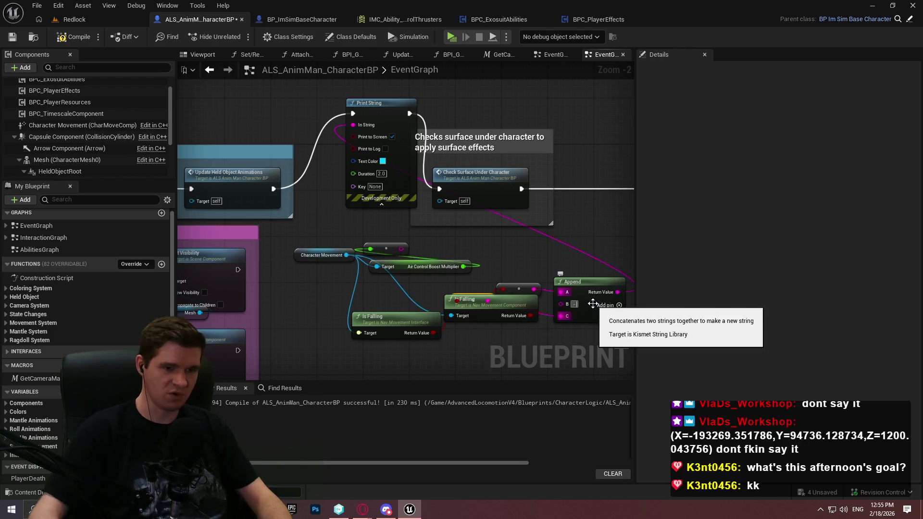
click(73, 37)
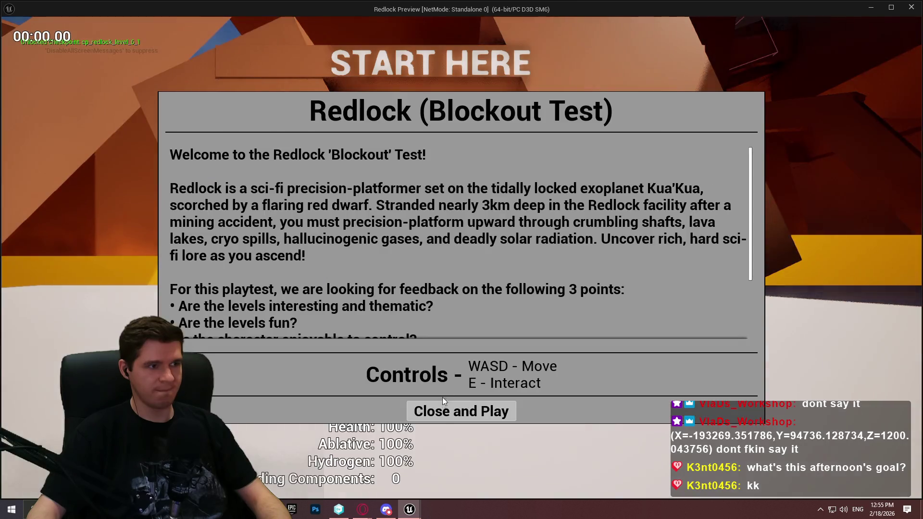
Play the Redlock level, run and jump at the wall to compare Is Falling prints, then select the debug nodes
click(452, 410)
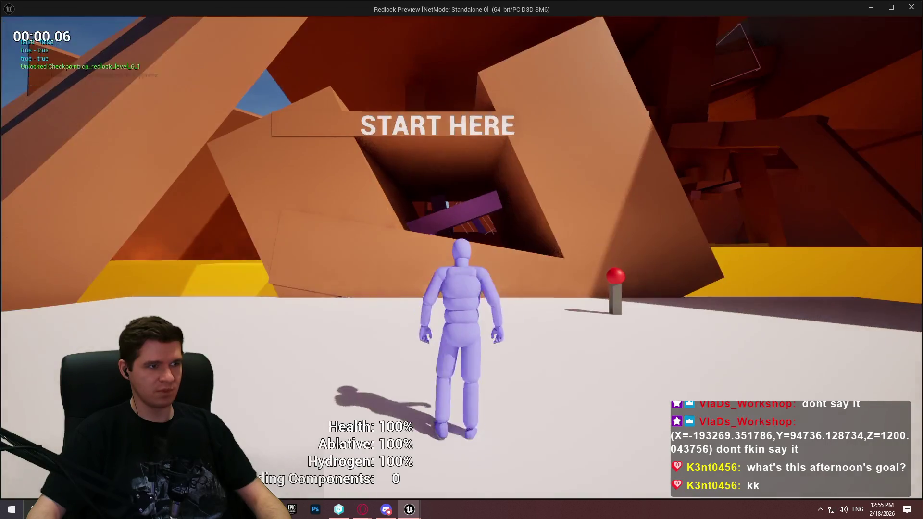
key(w)
key(space)
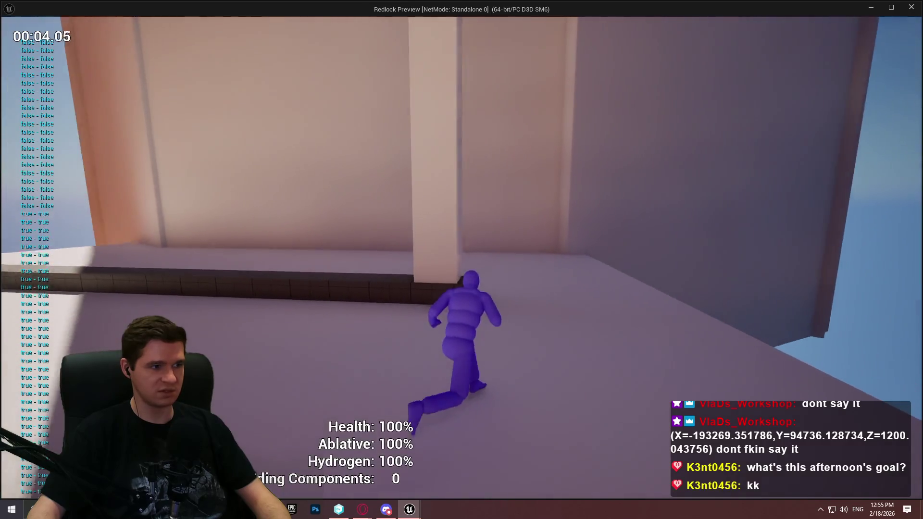
key(space)
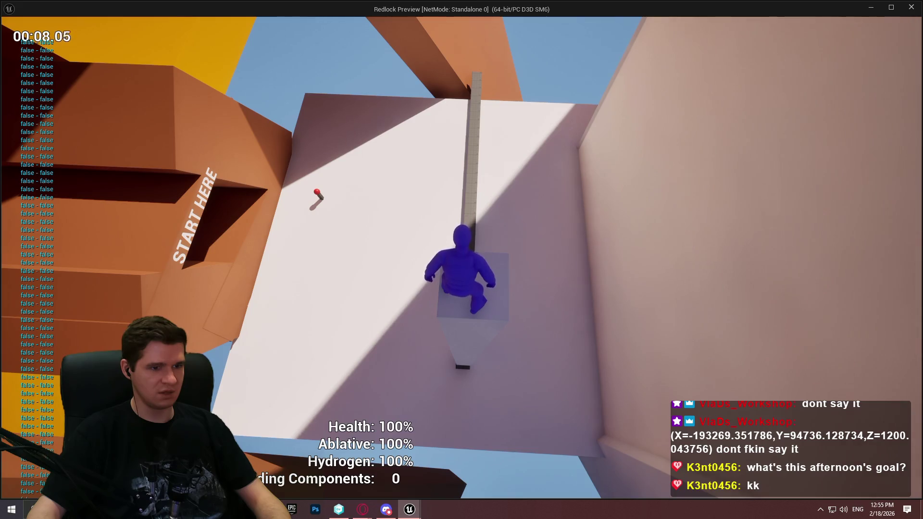
key(space)
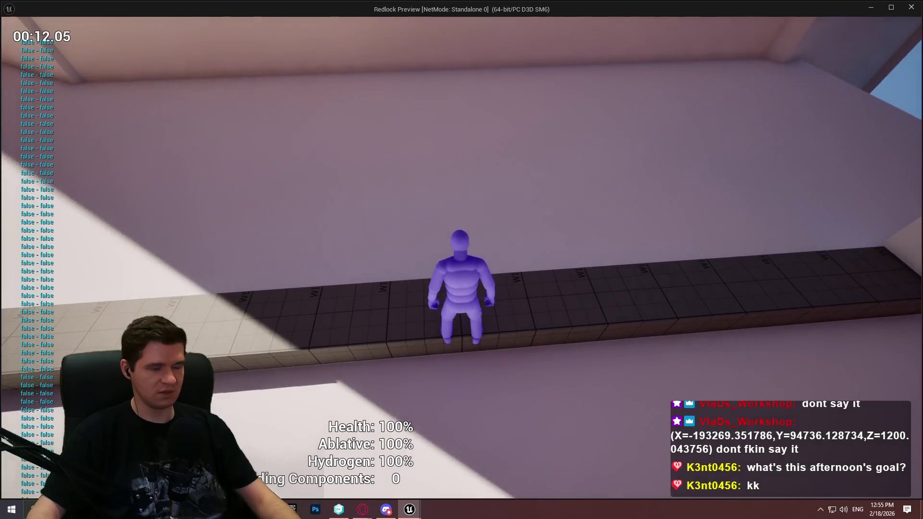
key(Escape)
mouse_move(587, 339)
mouse_down()
mouse_move(321, 275)
mouse_move(421, 293)
mouse_move(410, 293)
mouse_up()
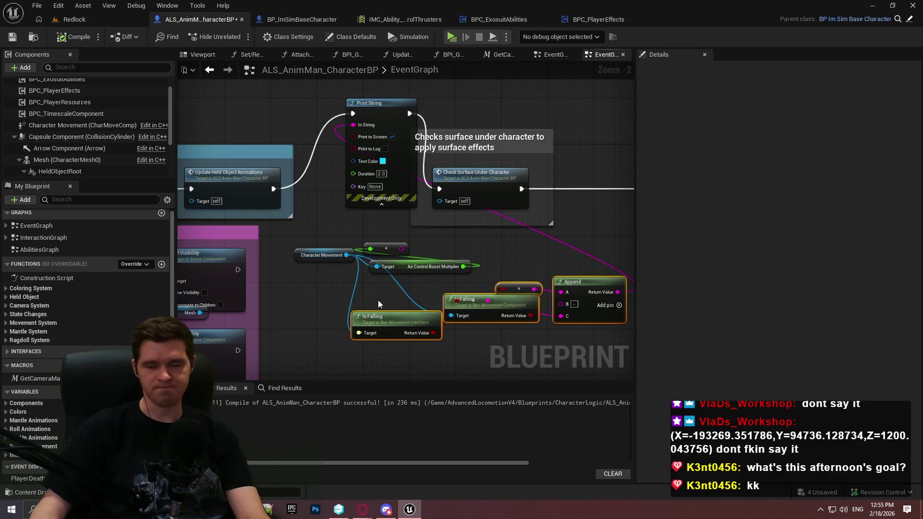
Delete the Is Falling/Append debug nodes, recompile, and open Character Movement's advanced Jumping/Falling settings to edit Air Control
key(Delete)
key(ctrl+s)
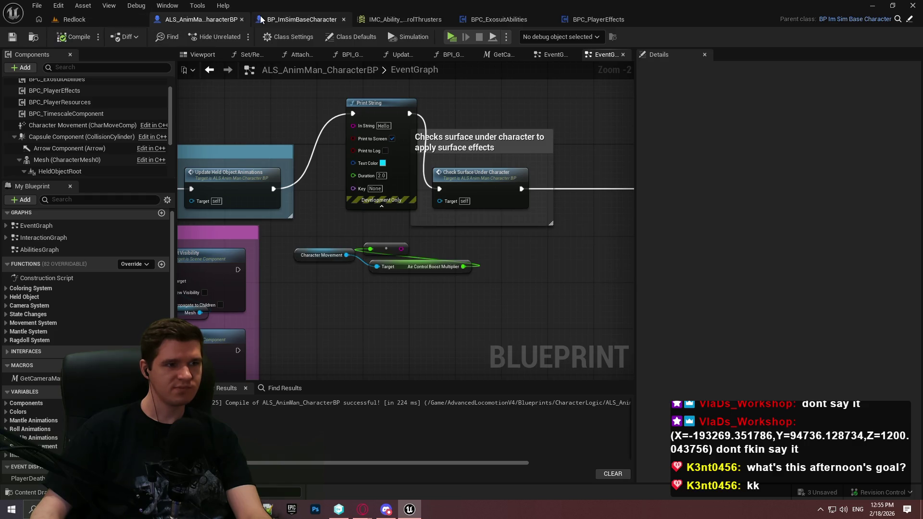
click(51, 126)
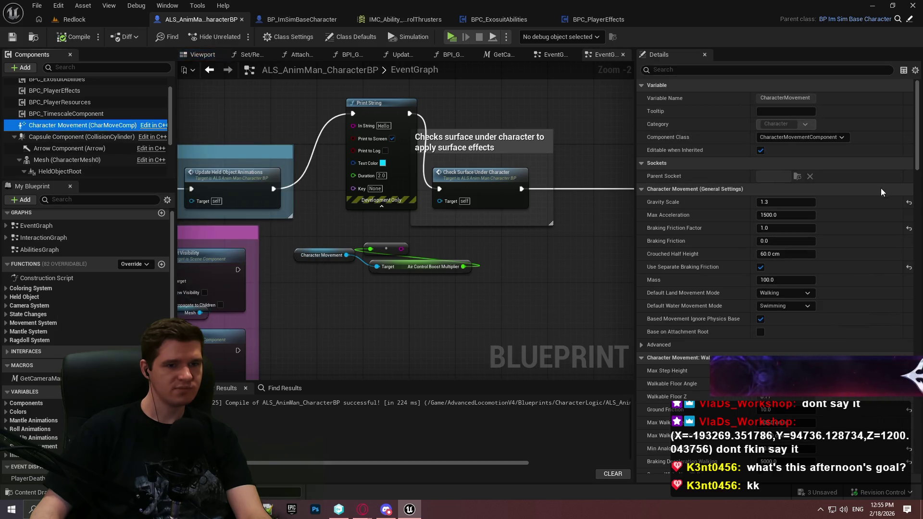
scroll(882, 193, down, 8)
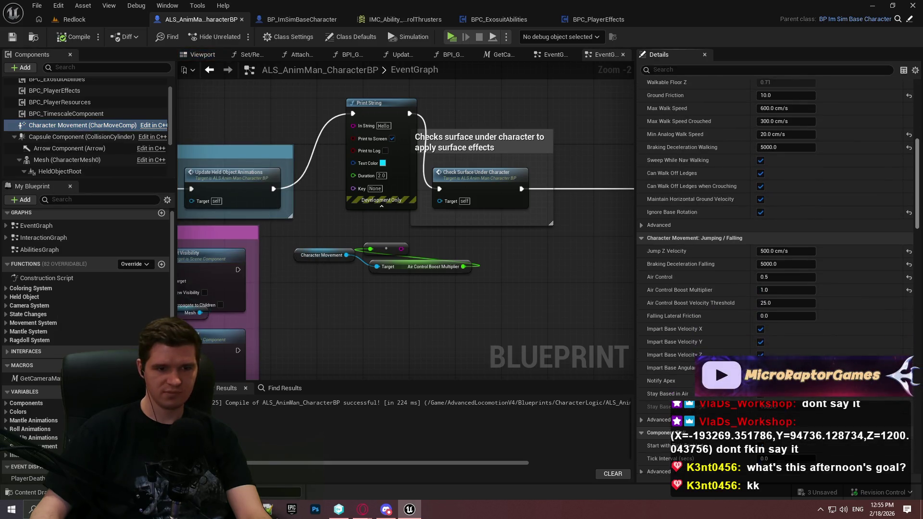
scroll(809, 442, down, 1)
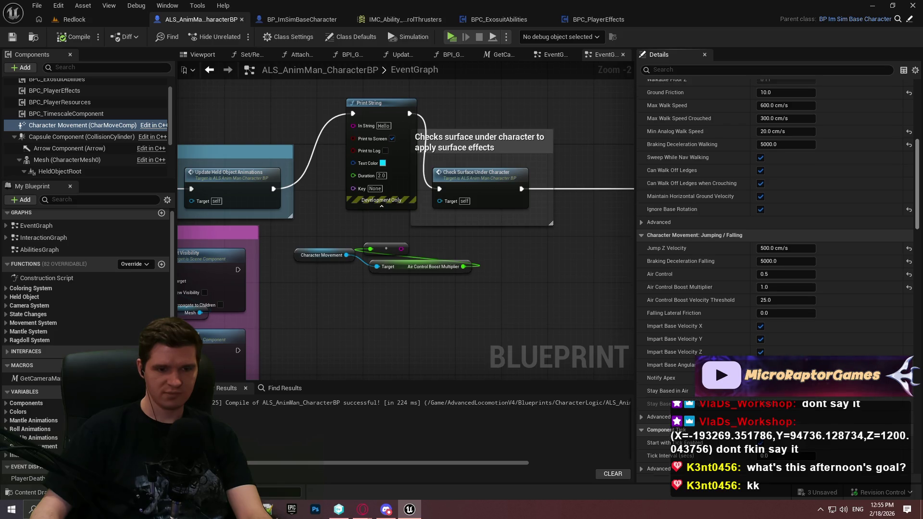
scroll(809, 446, down, 2)
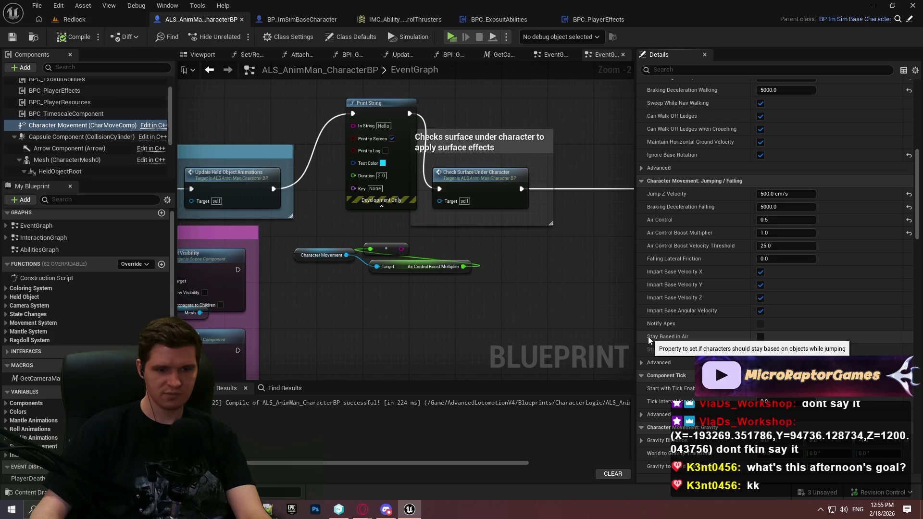
click(642, 362)
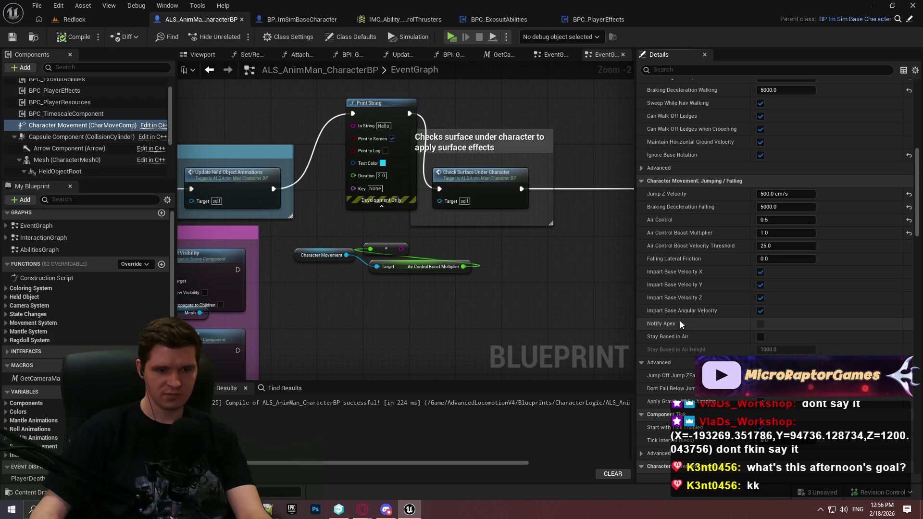
mouse_move(689, 389)
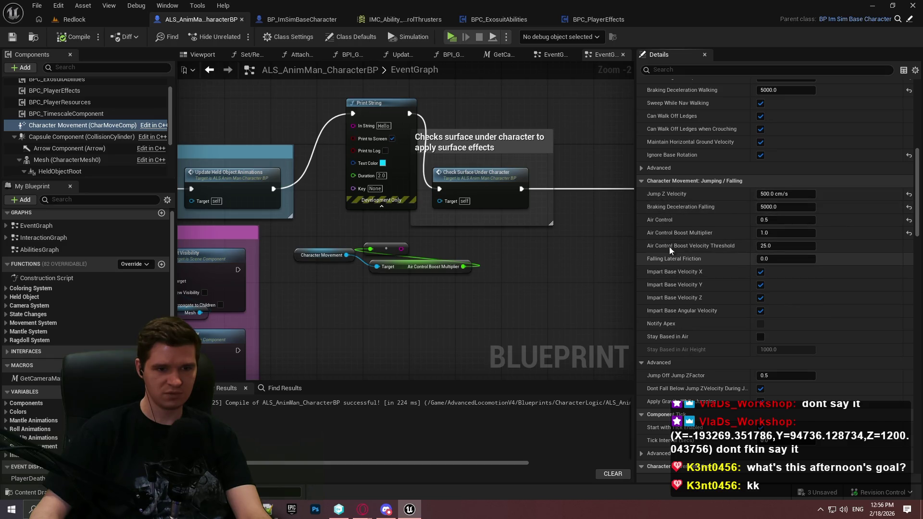
mouse_move(667, 238)
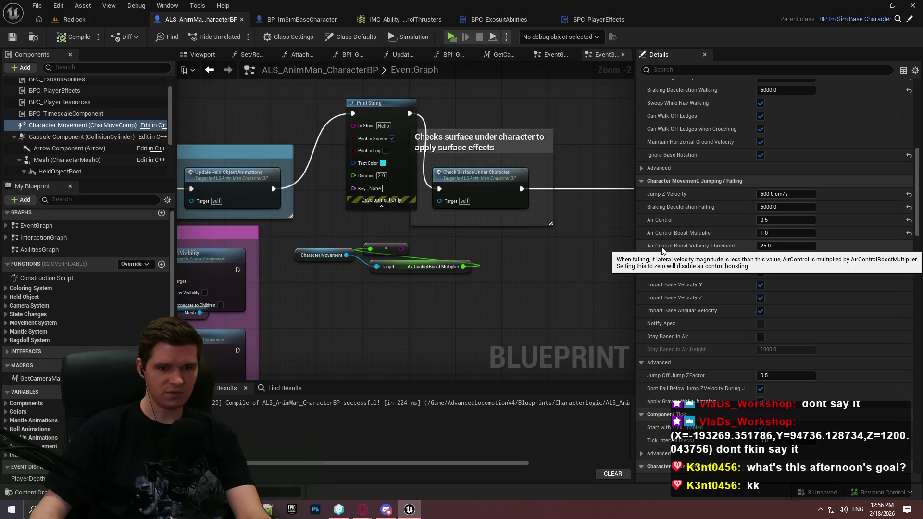
click(791, 219)
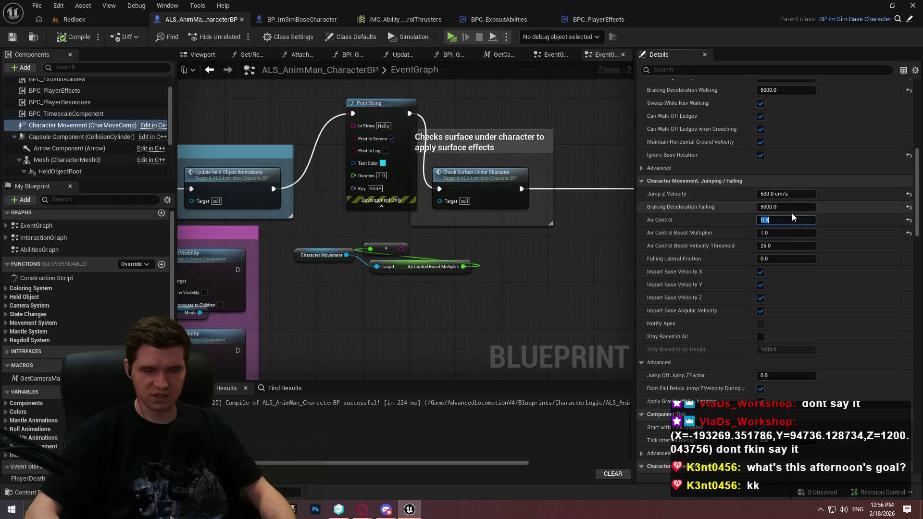
Recompile with Air Control at 0.0 and playtest running, jumping and climbing the wall
click(75, 36)
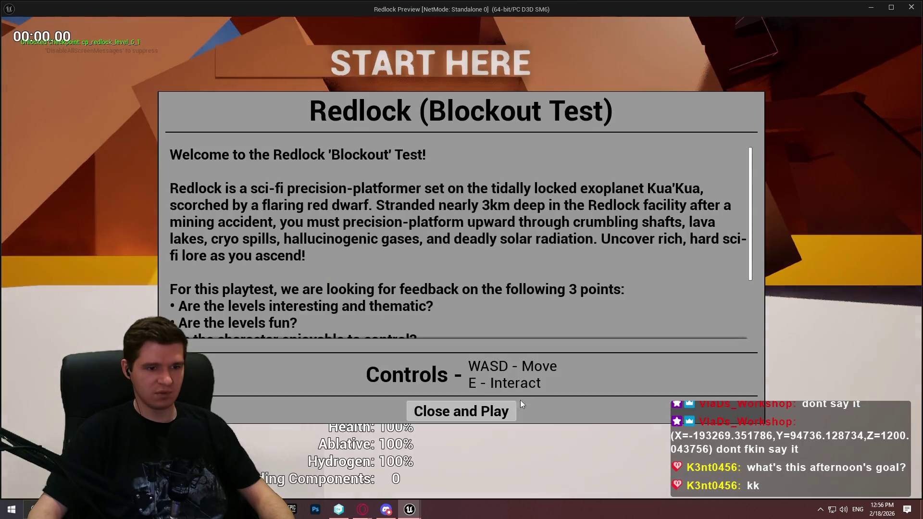
click(495, 409)
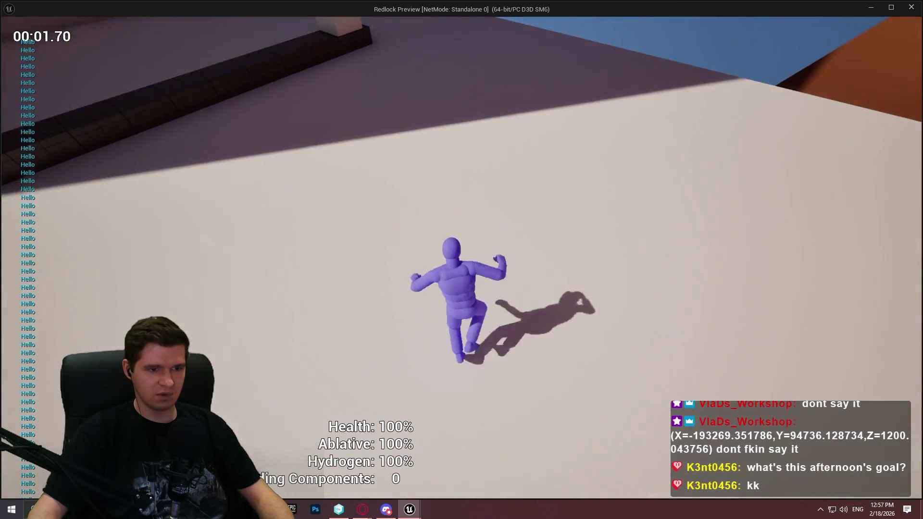
key(w)
key(space)
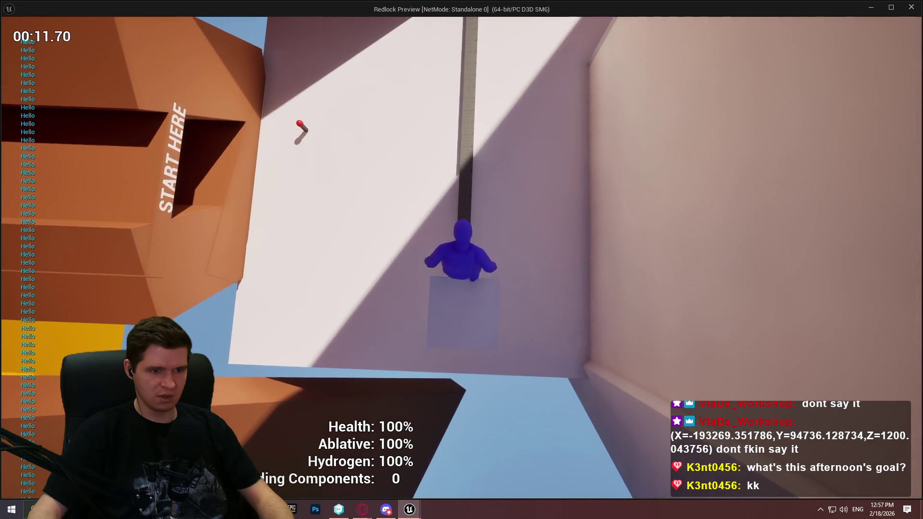
key(w)
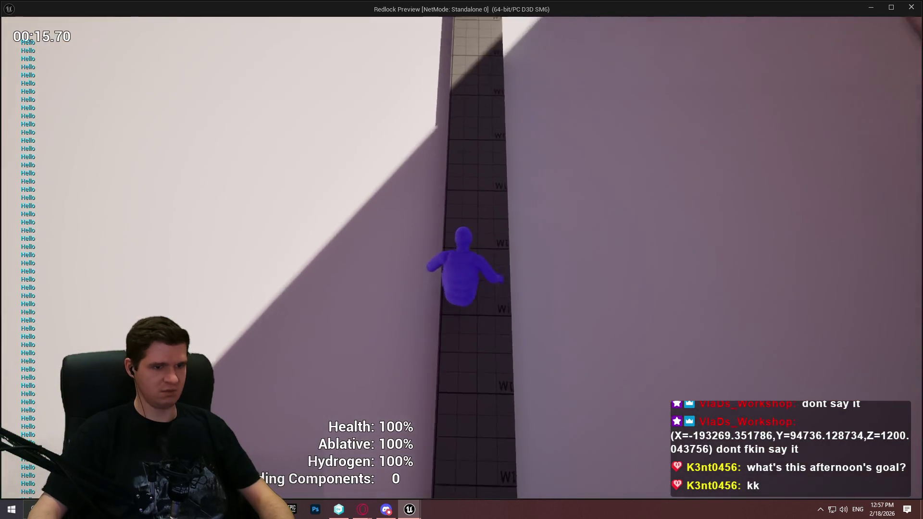
key(w)
key(Escape)
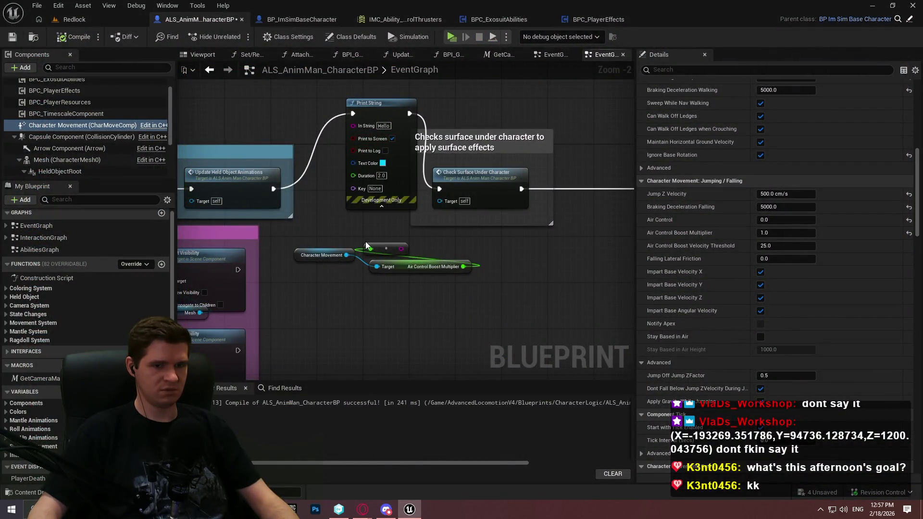
mouse_move(662, 221)
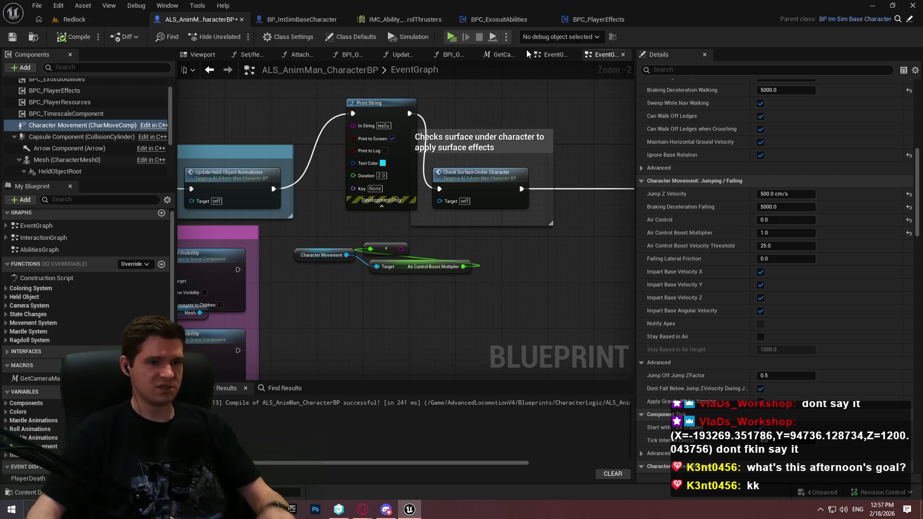
In BP_ImSimBaseCharacter, open PlayerInputGraph and drill into the Player Movement Input function
click(304, 19)
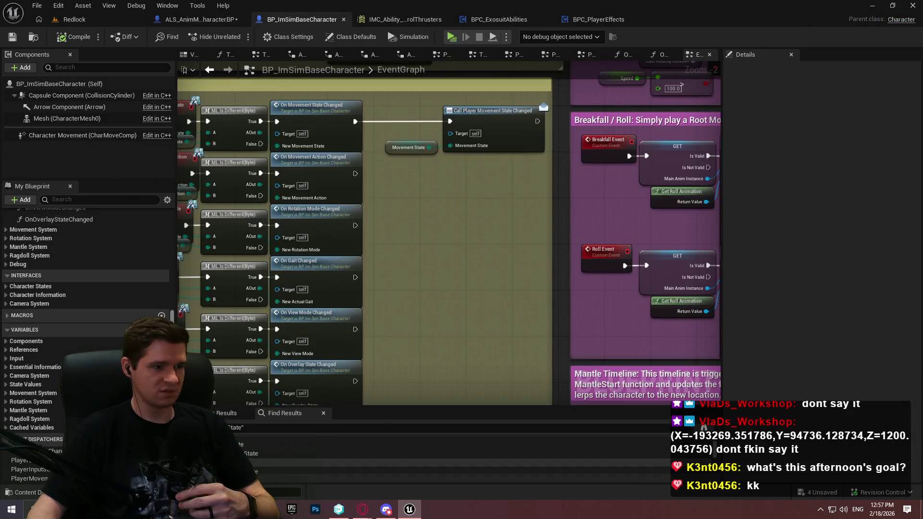
scroll(87, 312, up, 5)
double_click(56, 253)
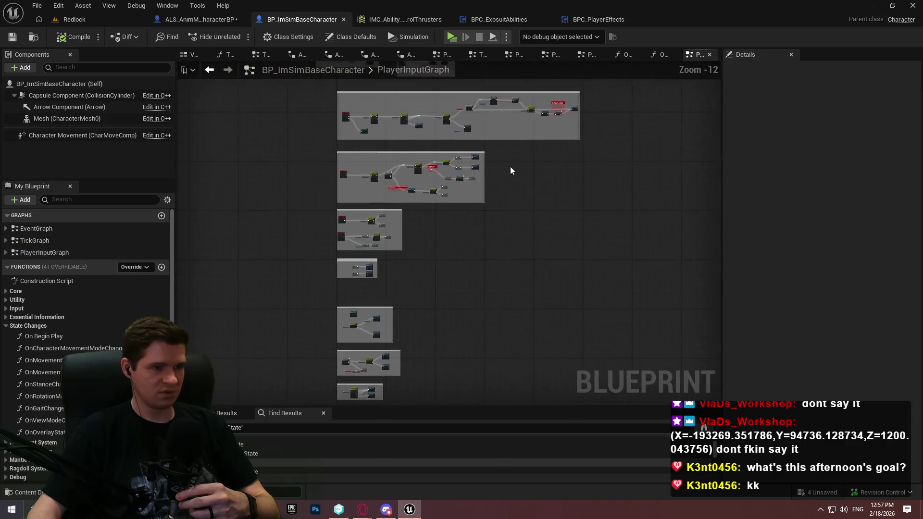
scroll(379, 332, up, 11)
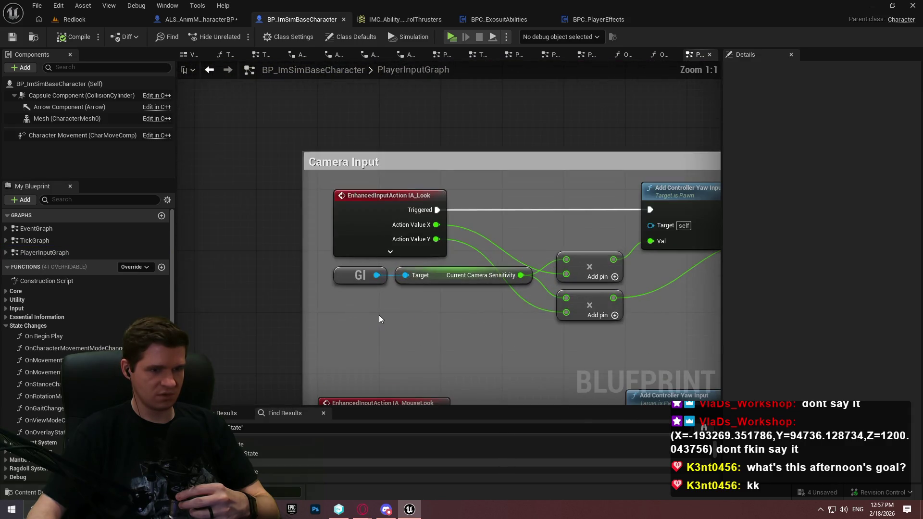
mouse_move(421, 322)
mouse_down()
mouse_move(302, 273)
mouse_move(656, 288)
mouse_move(336, 308)
mouse_move(352, 276)
mouse_up()
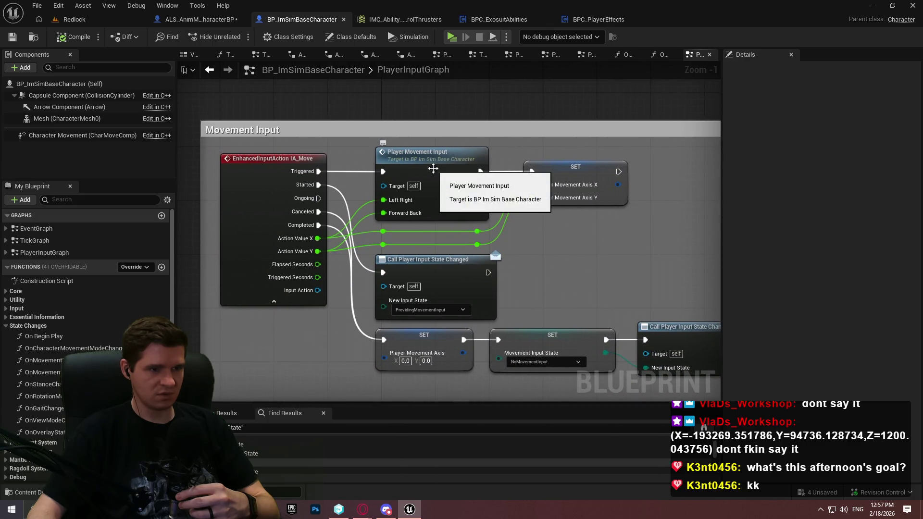
double_click(434, 168)
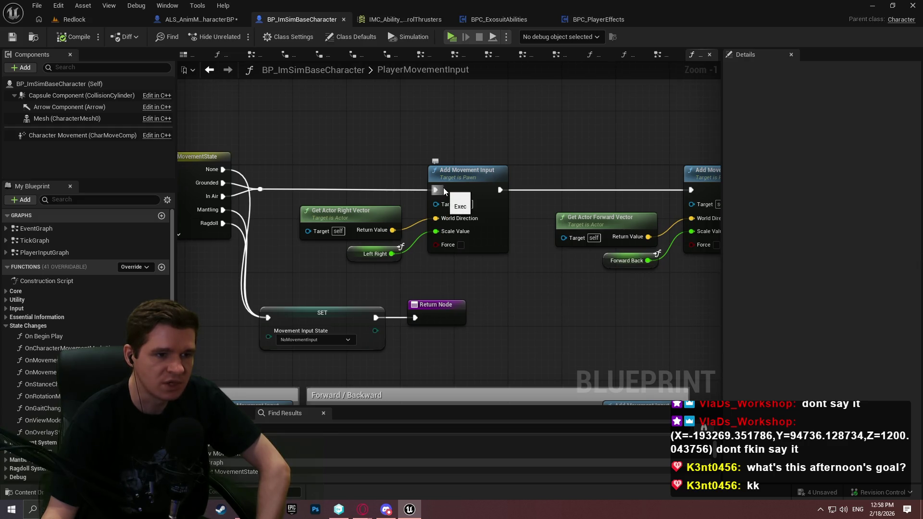
mouse_move(448, 187)
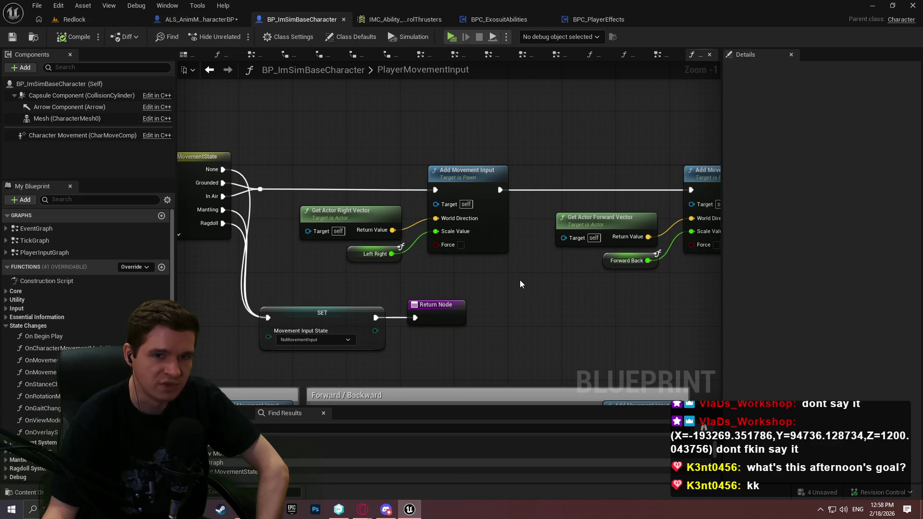
Drop a Character Movement getter, browse its 'movement' functions, then dismiss the search and delete the unused node
drag(88, 137, 477, 302)
drag(539, 309, 576, 290)
text(movement)
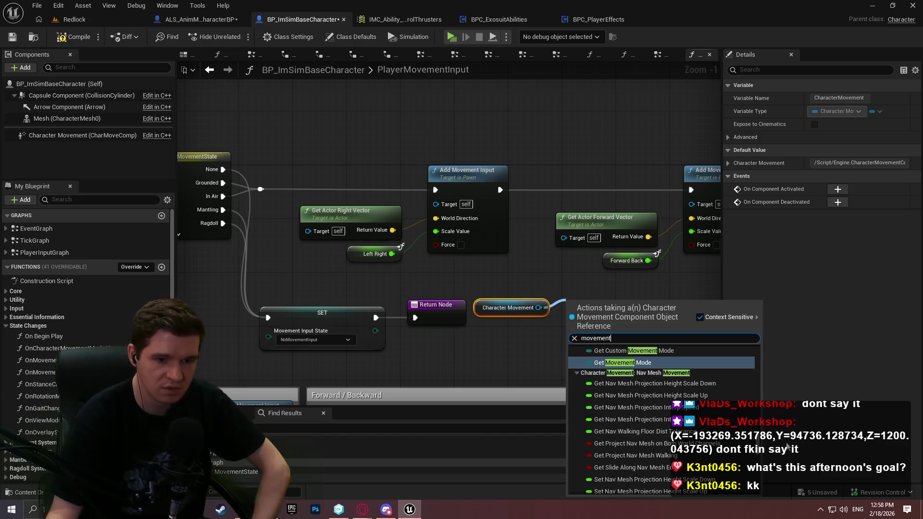
scroll(752, 366, up, 10)
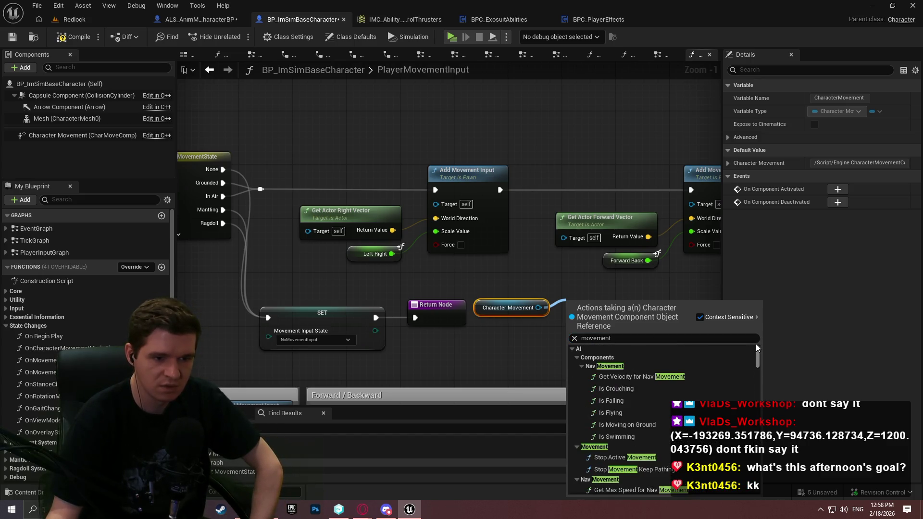
scroll(757, 361, down, 3)
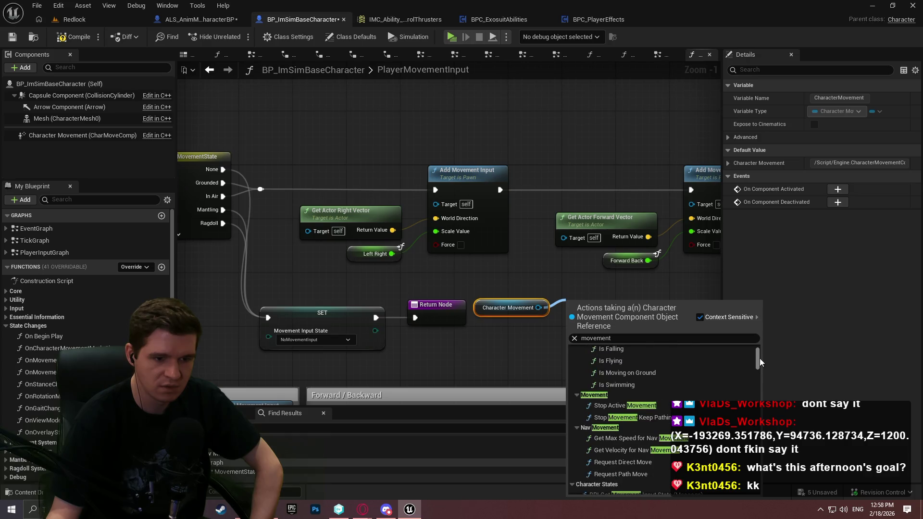
drag(760, 358, 749, 392)
scroll(749, 391, down, 3)
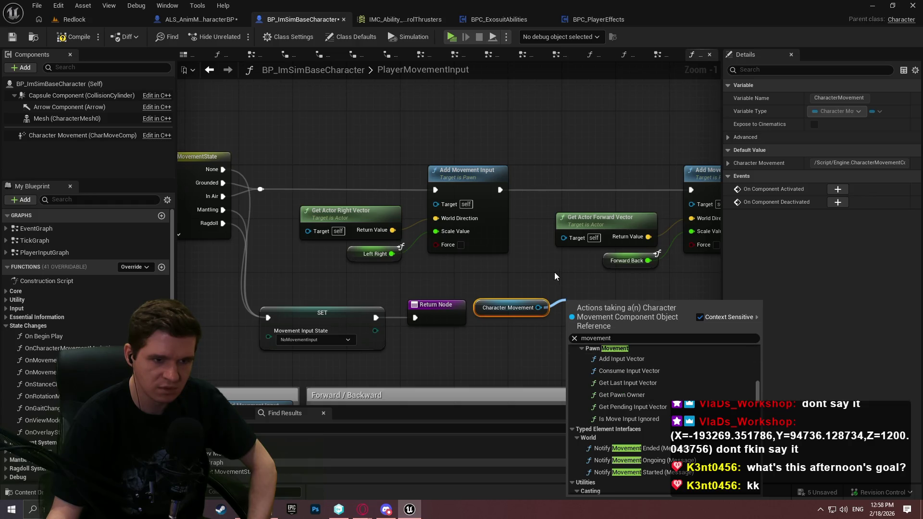
click(555, 272)
key(Delete)
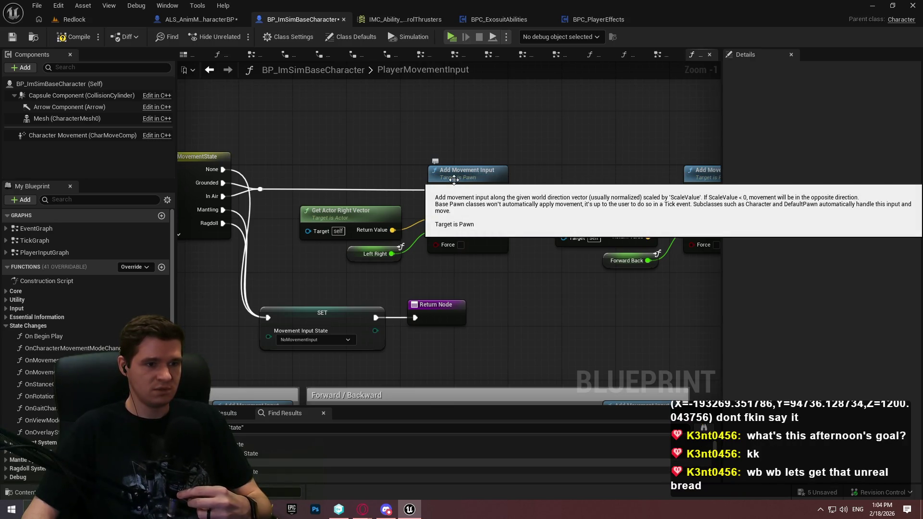
Collapse State Changes, expand Essential Information, and open the CalculateAcceleration function graph
click(6, 325)
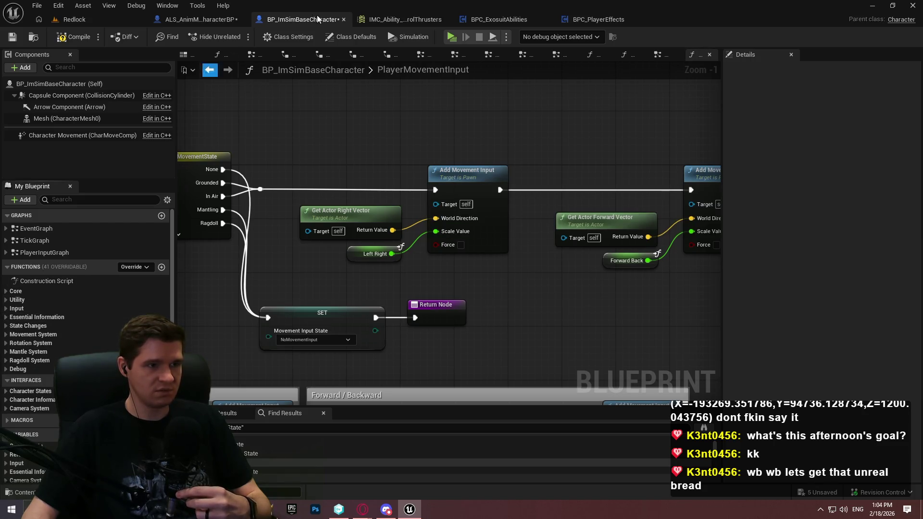
click(5, 318)
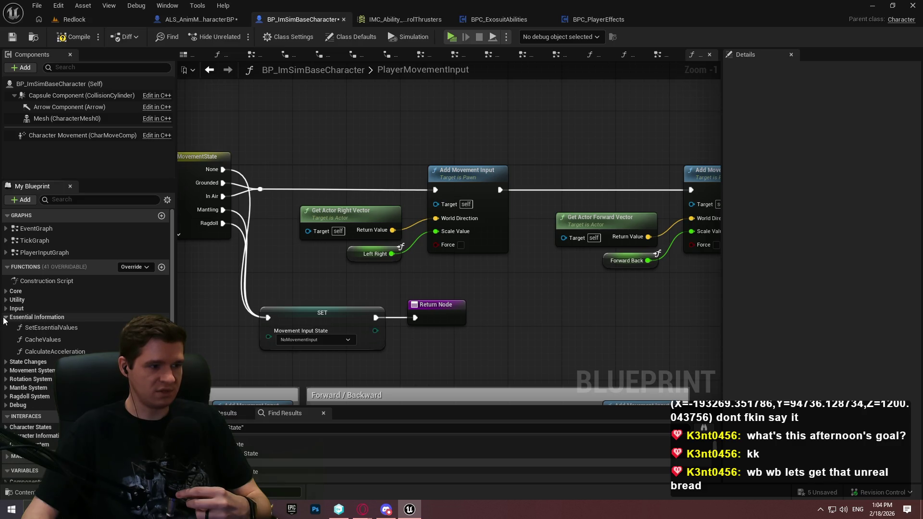
double_click(53, 352)
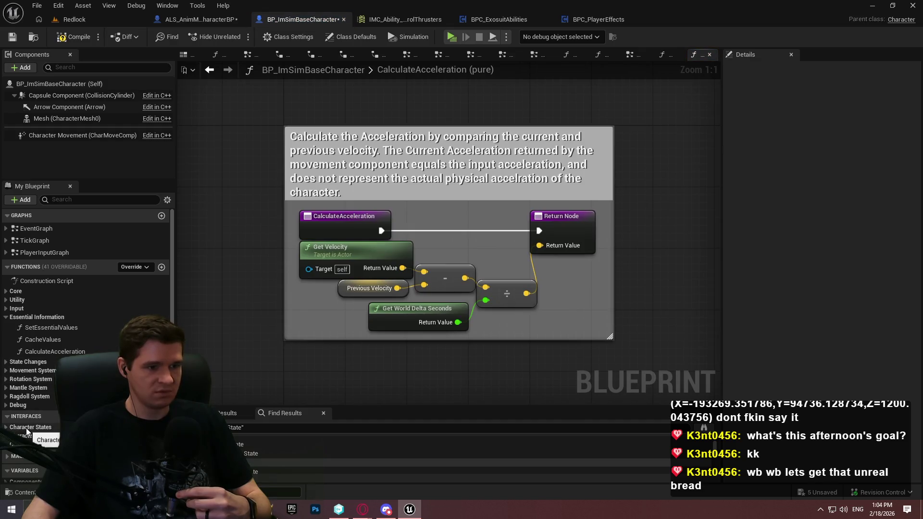
Collapse Essential Information, enlarge the Find Results panel, and search the blueprint for 'air'
click(5, 315)
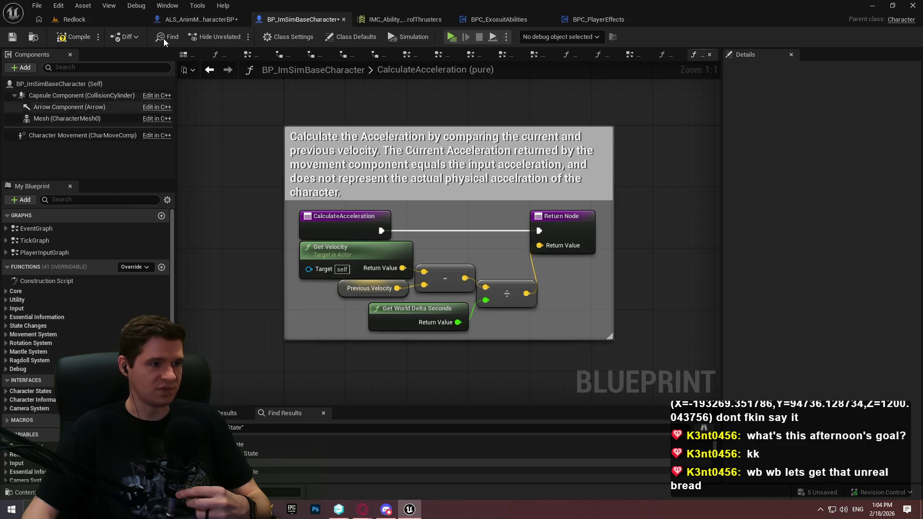
mouse_move(295, 407)
mouse_down()
mouse_move(240, 344)
mouse_move(73, 195)
mouse_move(0, 175)
mouse_up()
text(air)
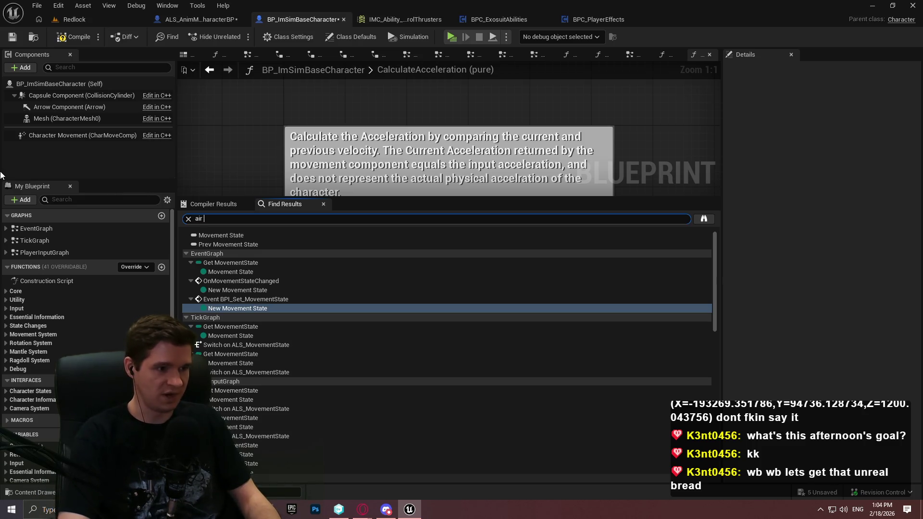
key(Return)
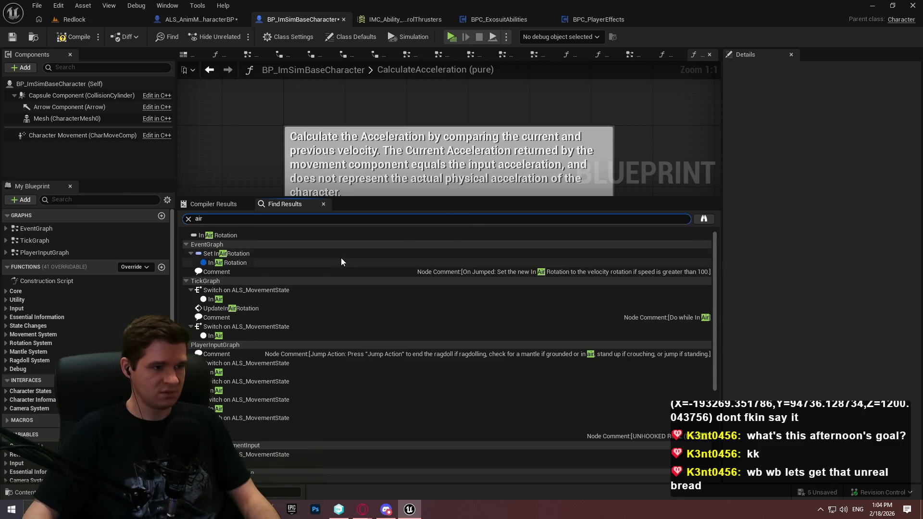
Jump to the In Air Rotation X (Roll) result in UpdateInAirRotation and enlarge the view
scroll(280, 306, down, 3)
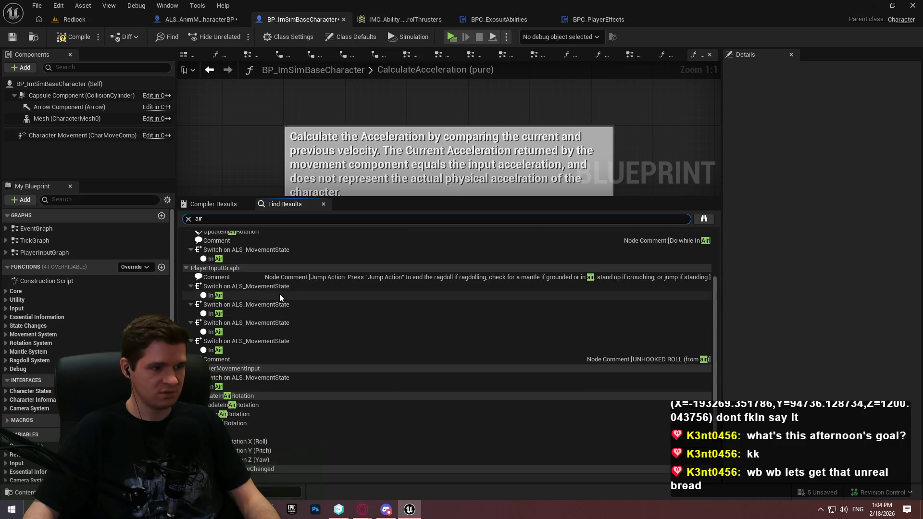
scroll(279, 310, down, 2)
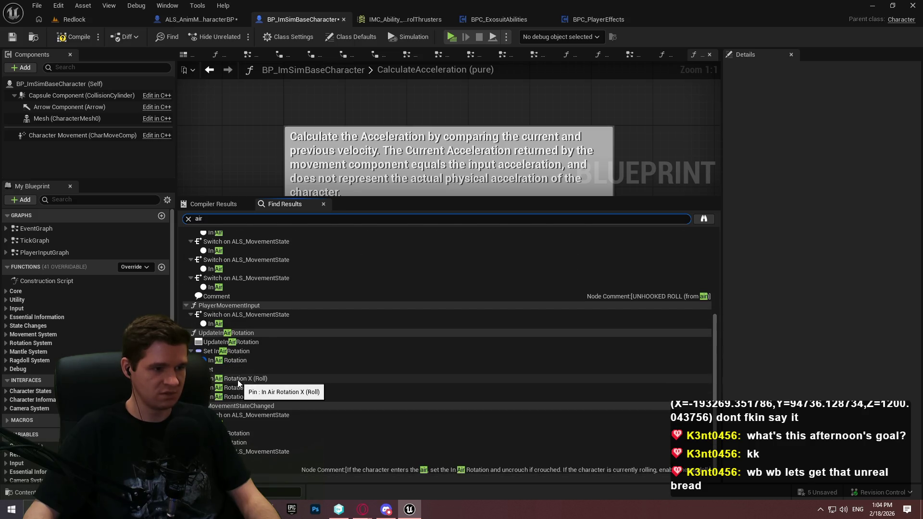
click(239, 383)
double_click(238, 383)
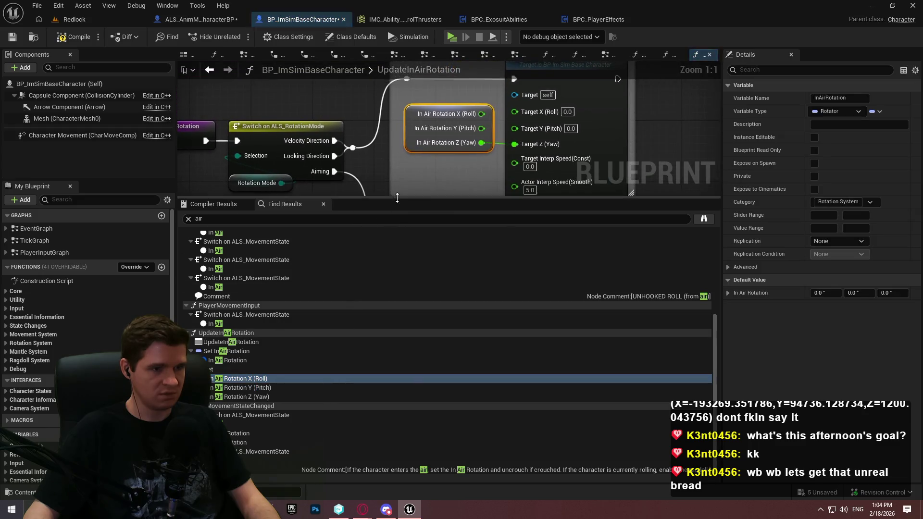
drag(394, 198, 341, 400)
mouse_move(337, 369)
mouse_down()
mouse_move(319, 236)
mouse_move(319, 374)
mouse_up()
scroll(258, 313, down, 2)
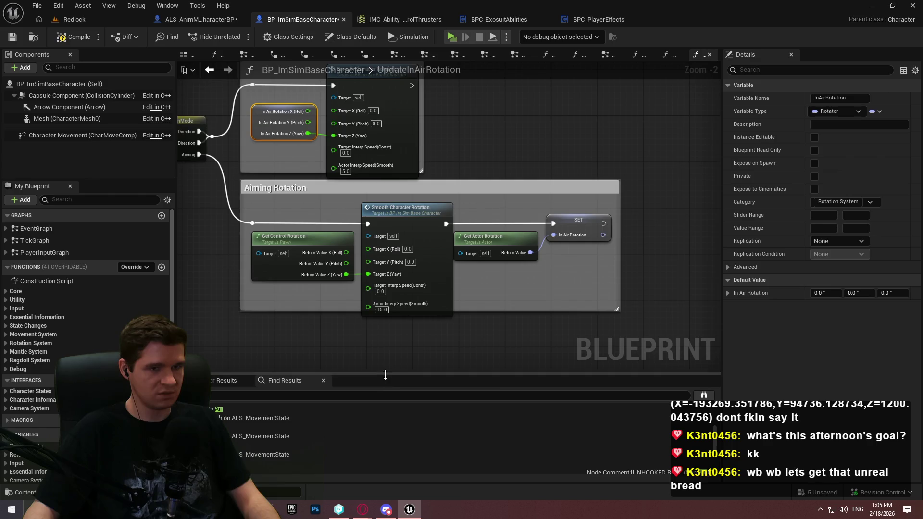
drag(390, 371, 383, 201)
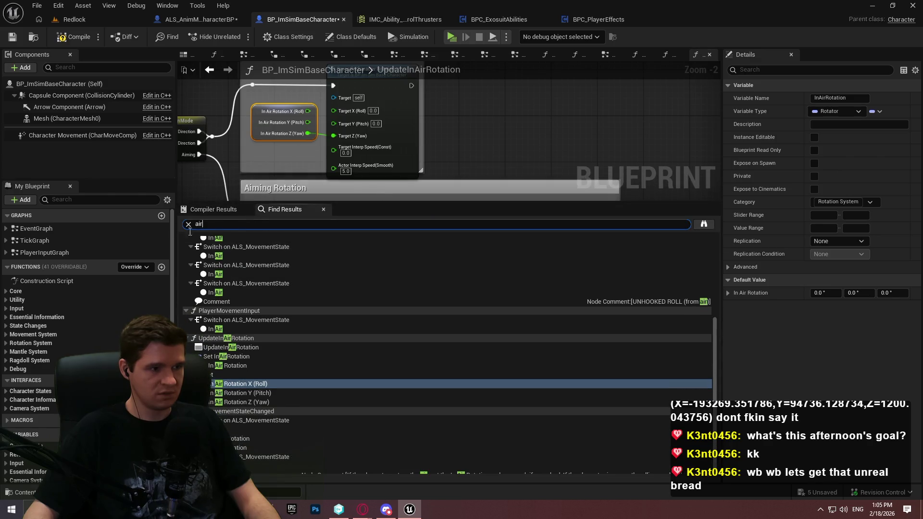
Search the blueprint for 'control' and jump to the Add Controller Pitch Input node
key(ctrl+a)
text(control)
key(Return)
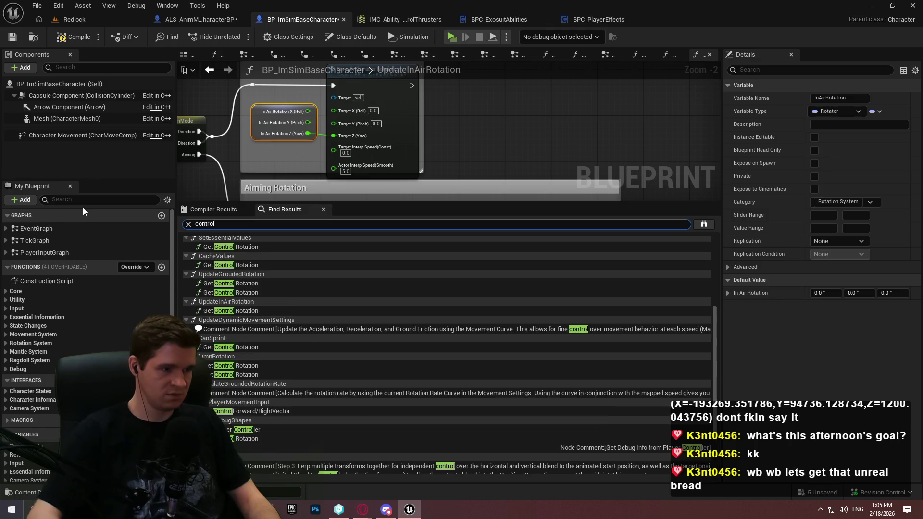
scroll(298, 306, up, 5)
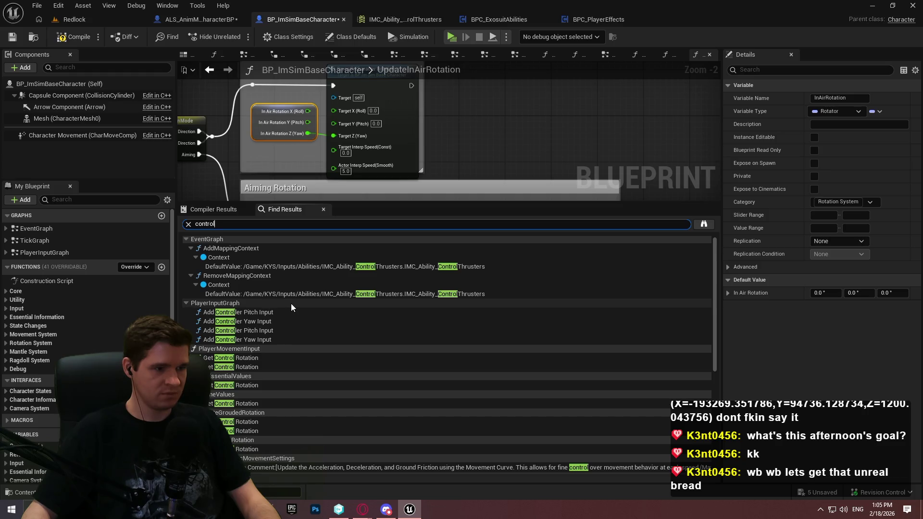
scroll(279, 300, up, 1)
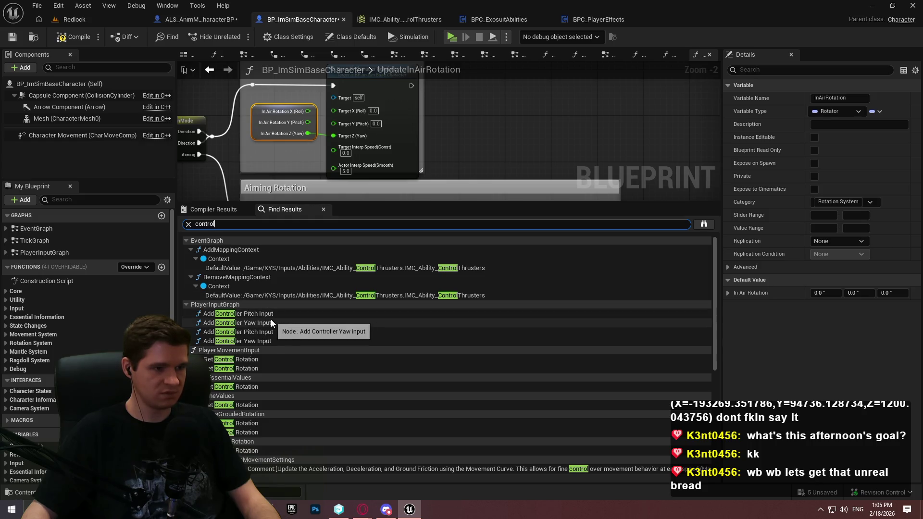
click(324, 314)
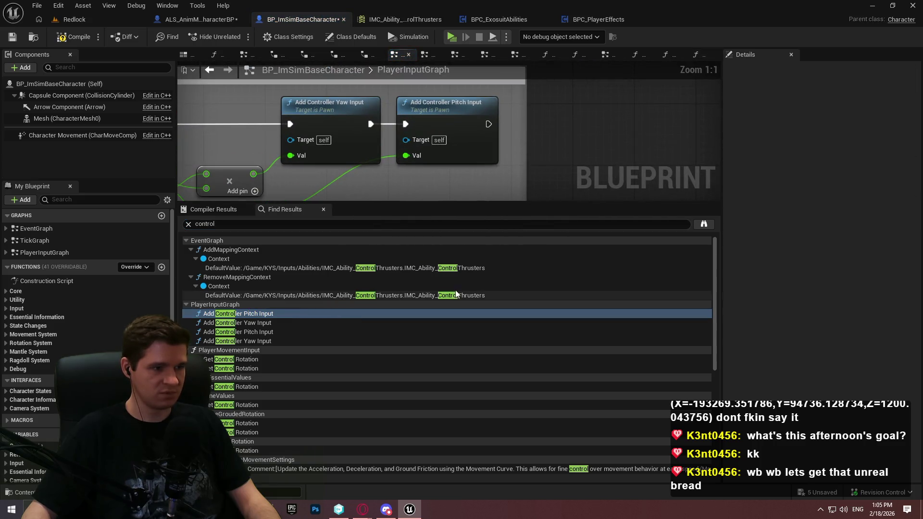
scroll(454, 308, down, 8)
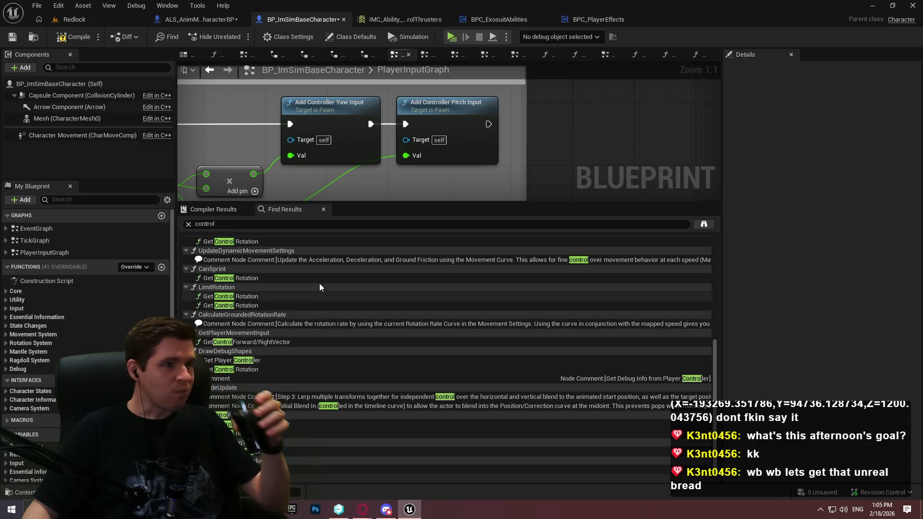
Run new blueprint searches for 'air control' and then 'movement'
click(189, 224)
text(air)
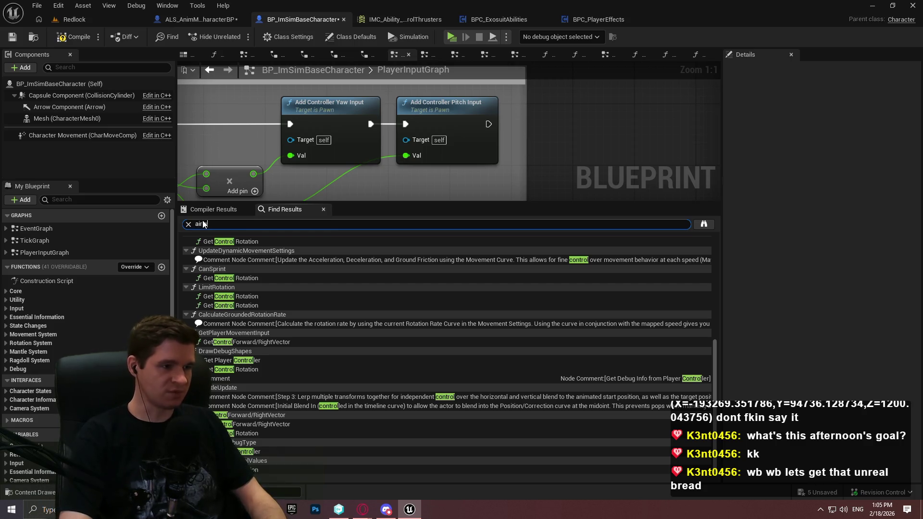
text(ol)
key(Return)
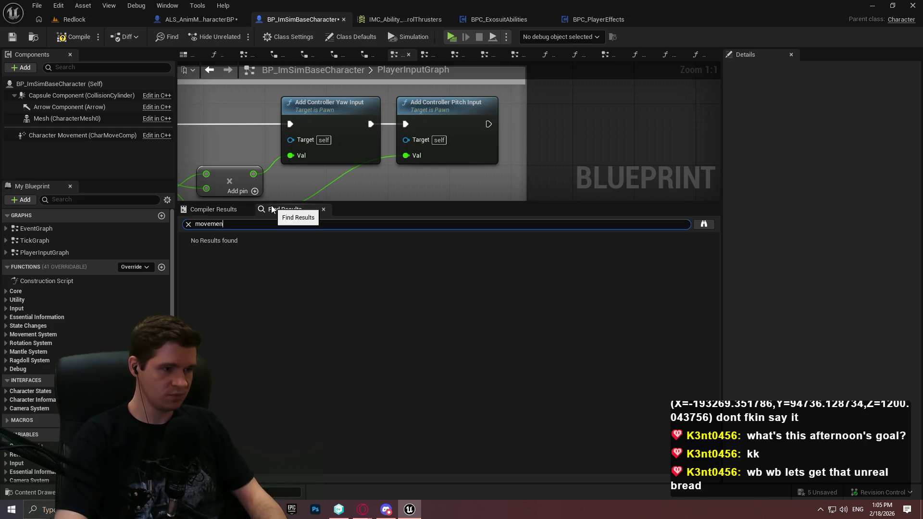
text(t)
key(Return)
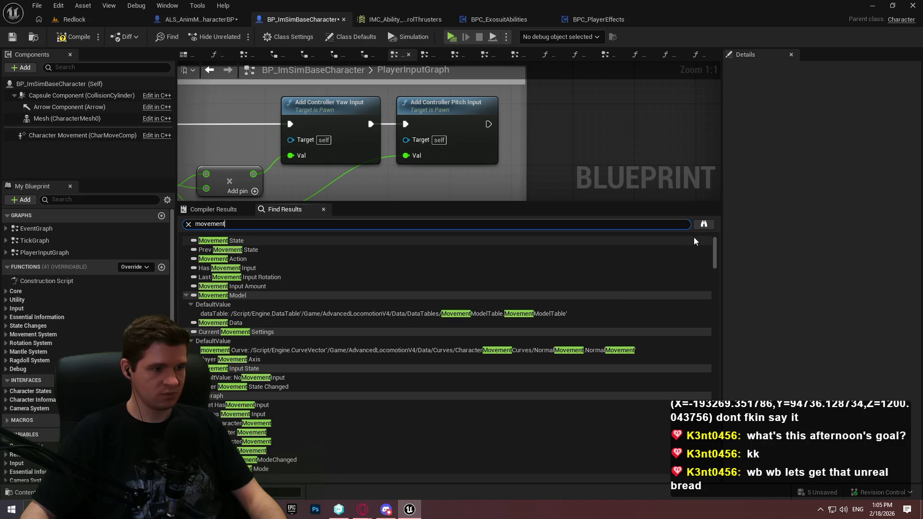
Resize the panel splitters and pan the PlayerInputGraph to the Movement Input section
drag(716, 247, 716, 253)
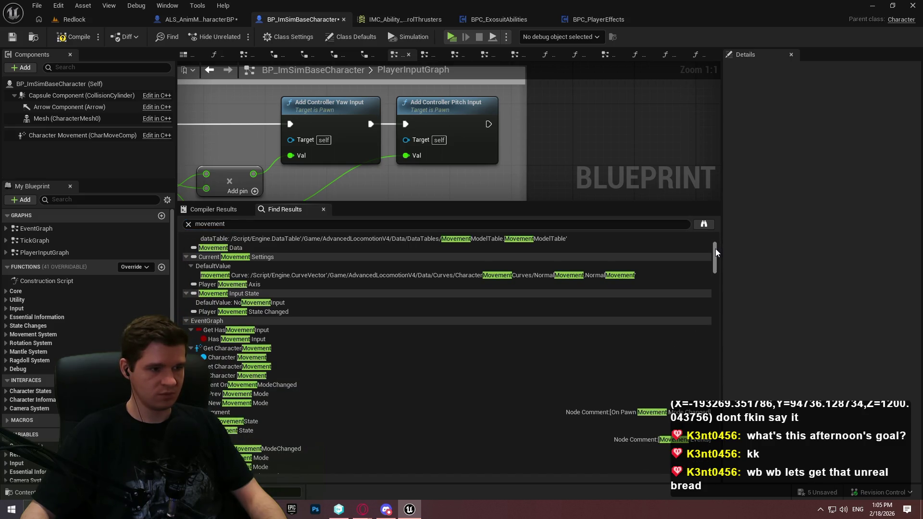
scroll(716, 260, down, 7)
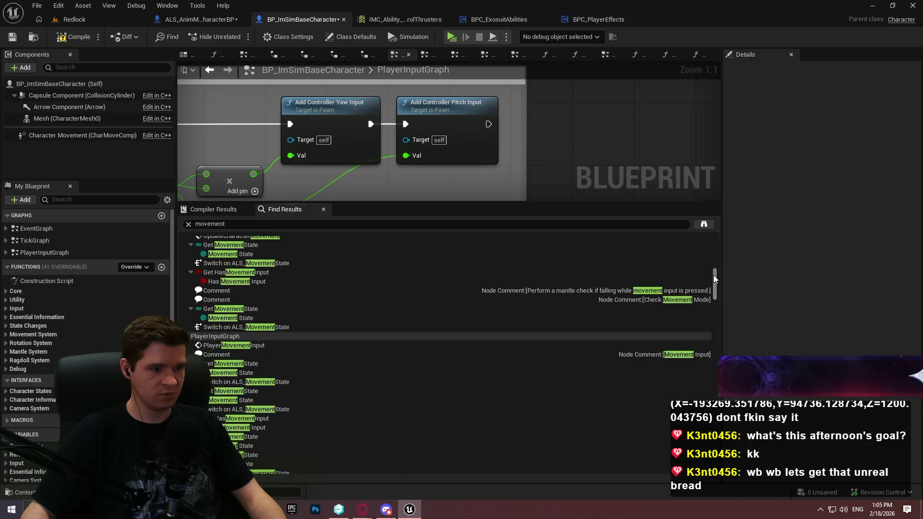
scroll(720, 336, down, 10)
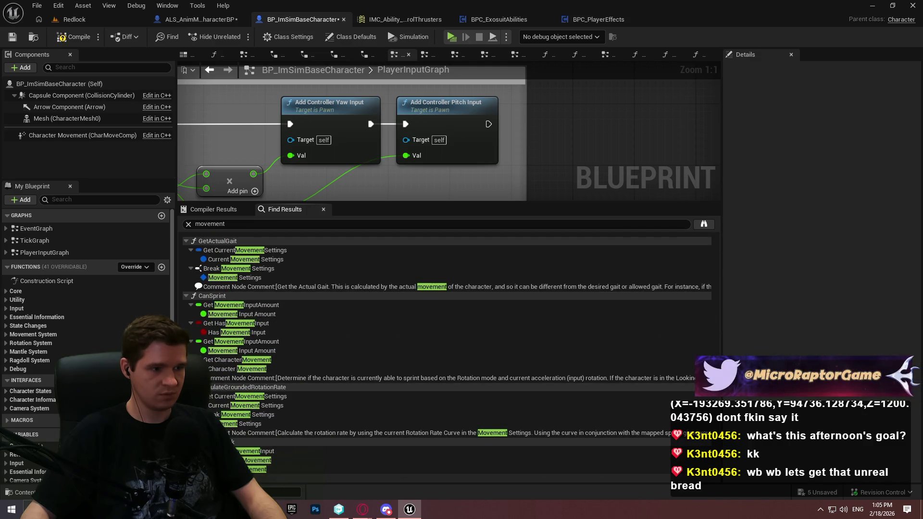
scroll(715, 400, down, 8)
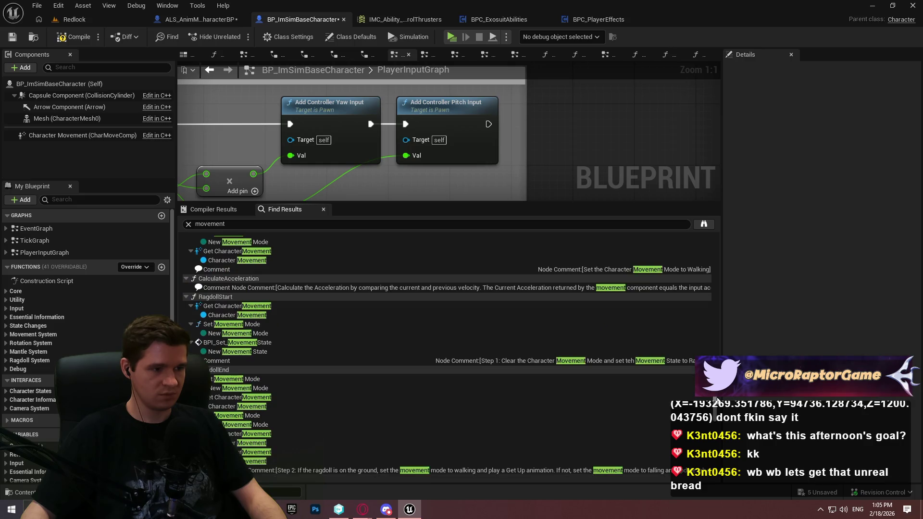
drag(715, 400, 716, 457)
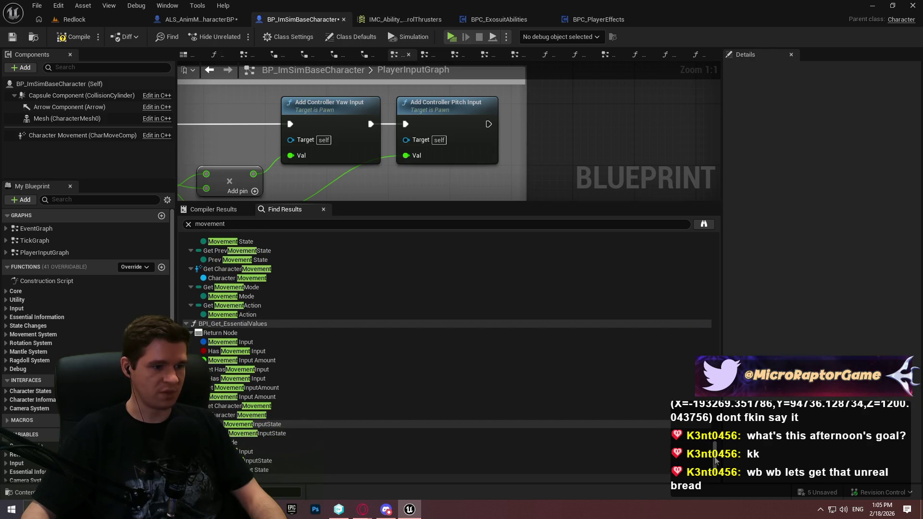
drag(500, 209, 497, 400)
scroll(399, 261, down, 3)
mouse_move(399, 261)
mouse_down()
mouse_move(620, 291)
mouse_move(612, 295)
mouse_up()
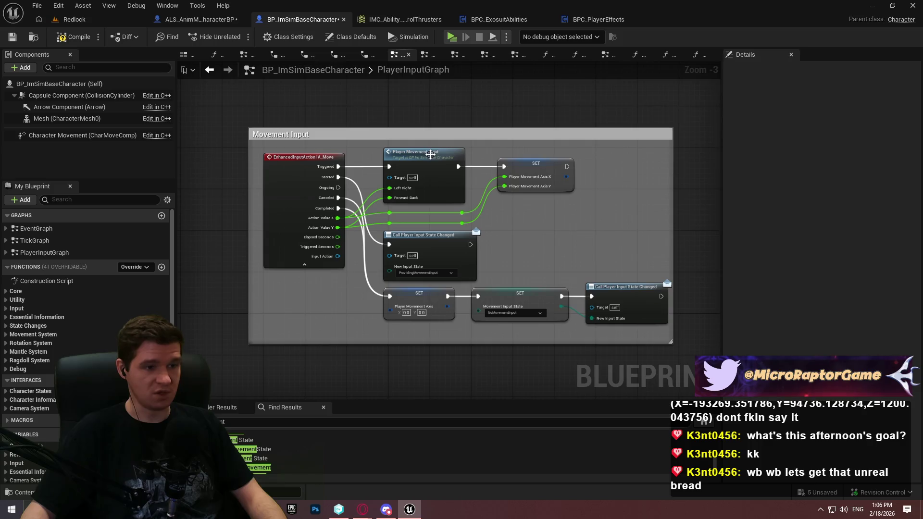
Open PlayerMovementInput, select the first Add Movement Input node, and bring up the graph's action menu
double_click(431, 154)
scroll(474, 290, up, 2)
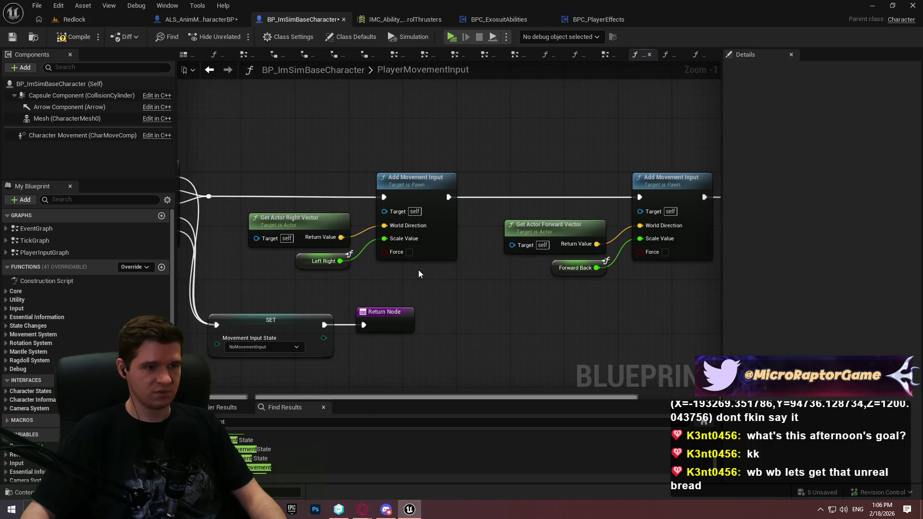
mouse_move(289, 144)
mouse_down()
mouse_move(674, 289)
mouse_move(275, 208)
mouse_up()
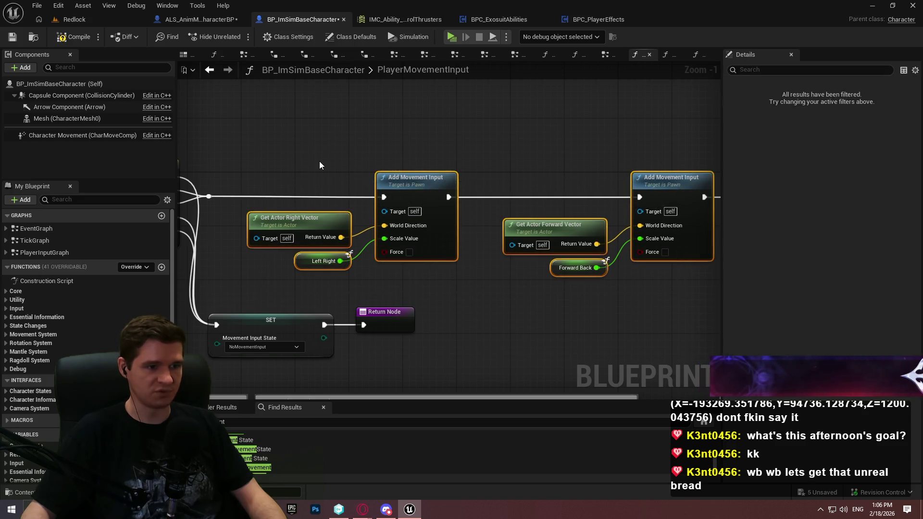
click(387, 181)
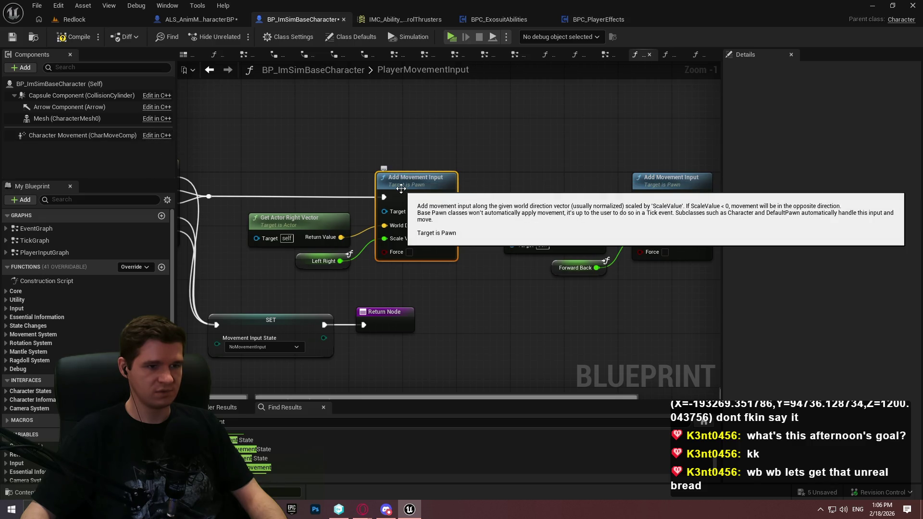
right_click(465, 102)
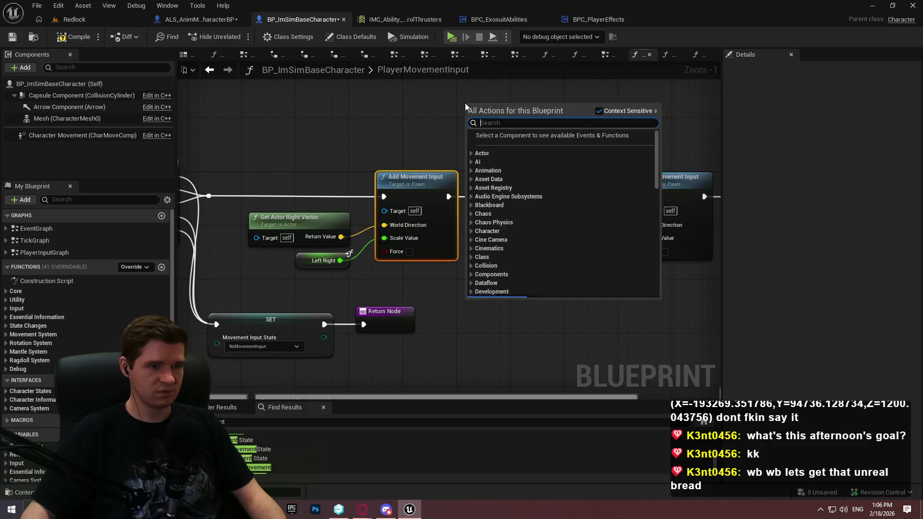
text(movement )
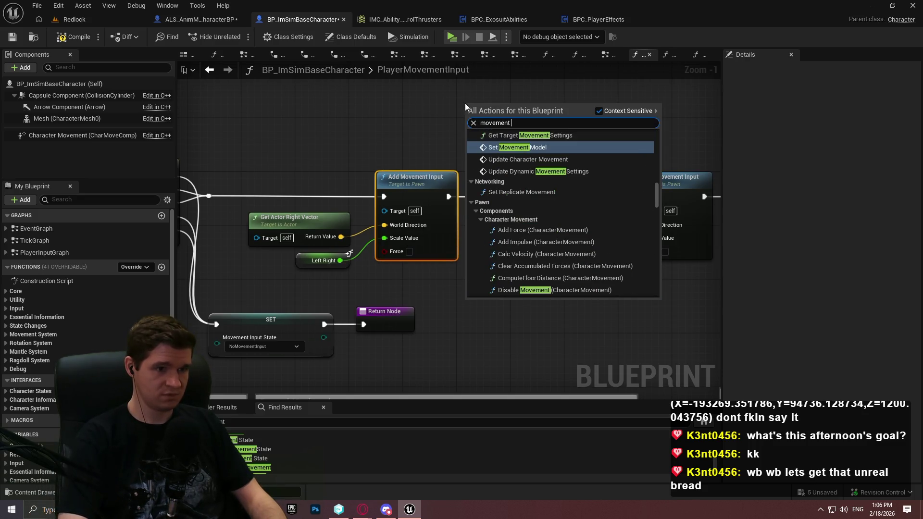
text(input)
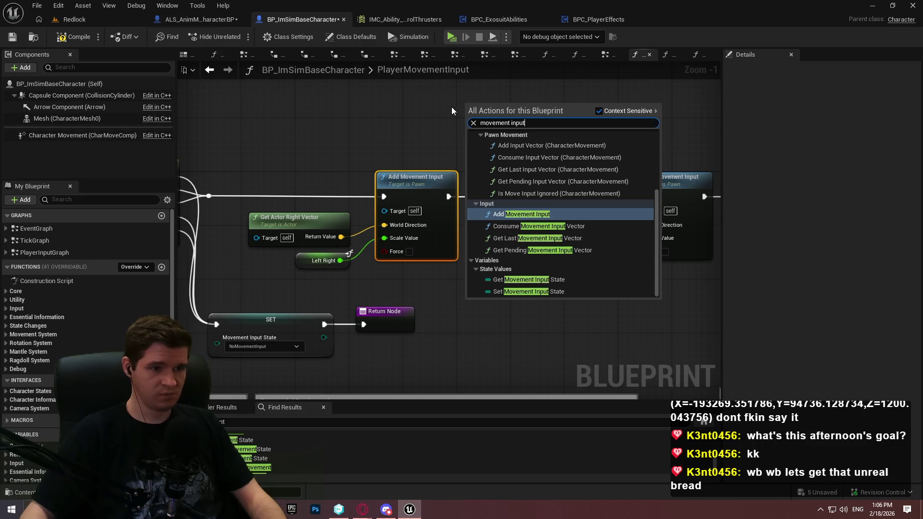
scroll(559, 240, up, 5)
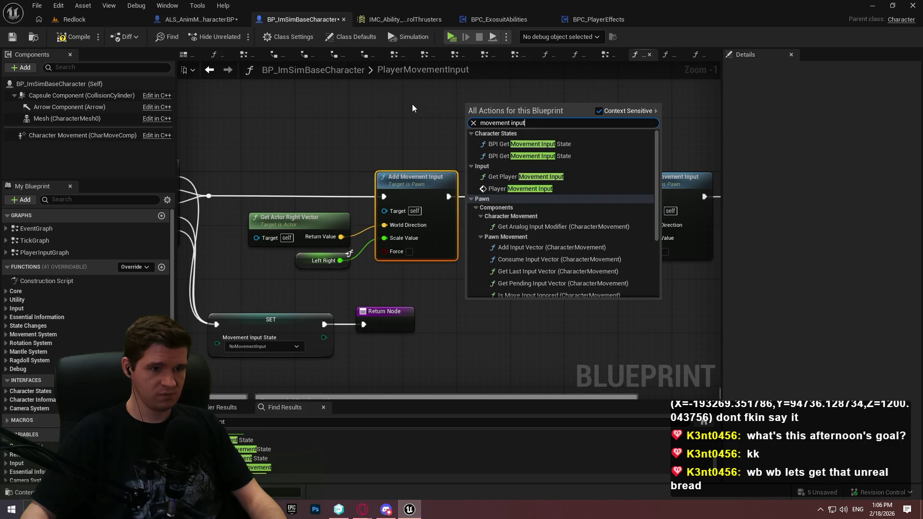
scroll(412, 106, down, 1)
scroll(559, 169, down, 4)
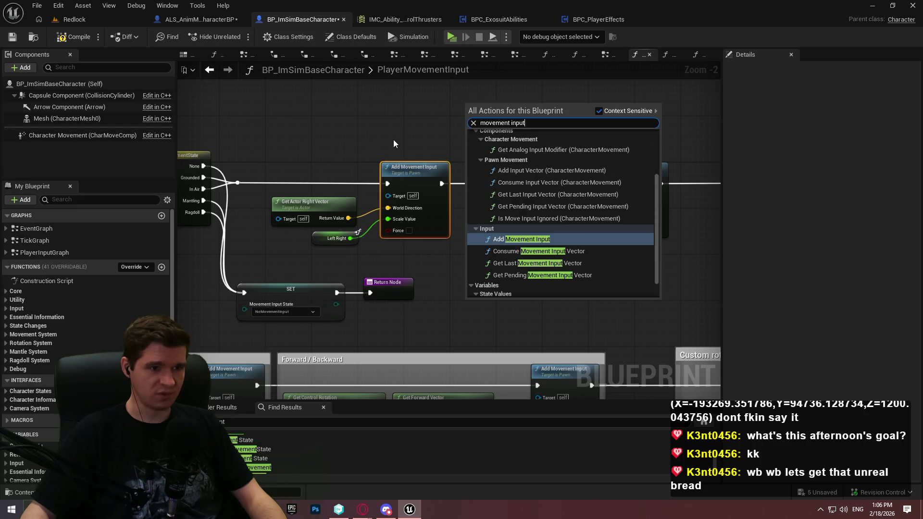
scroll(394, 140, up, 2)
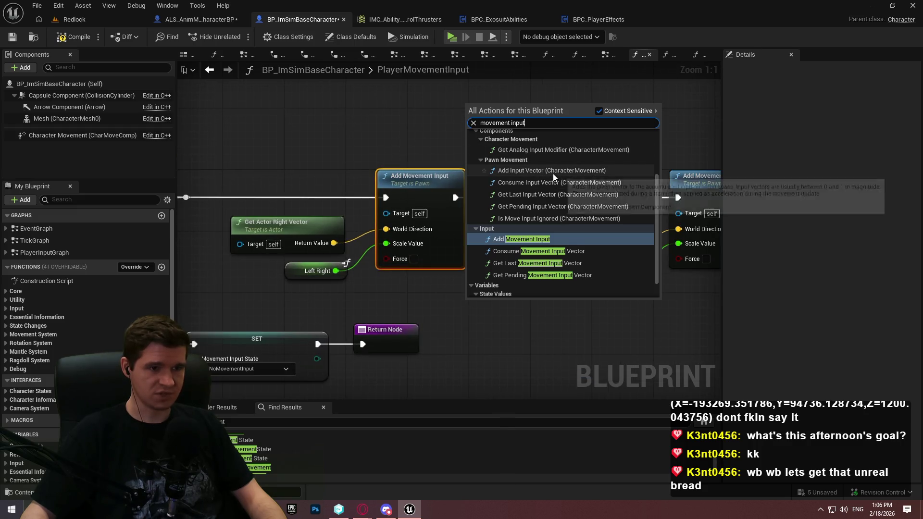
click(555, 173)
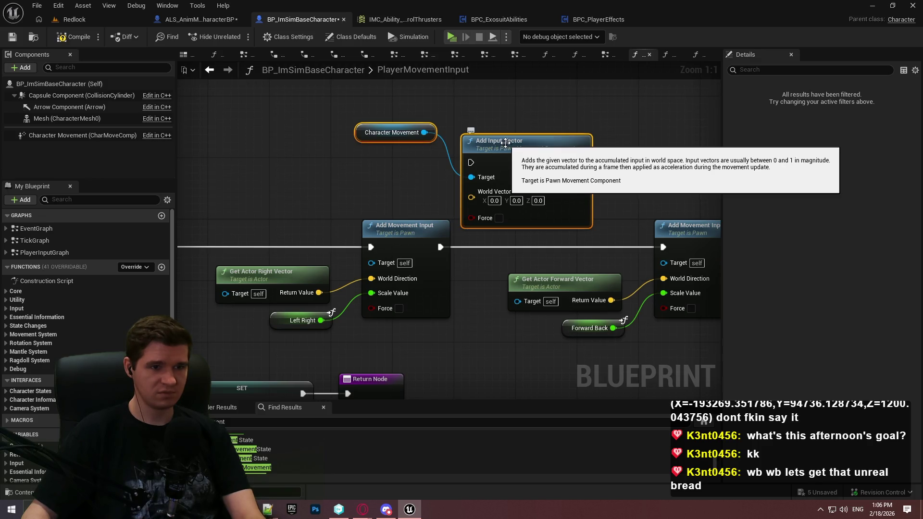
key(Delete)
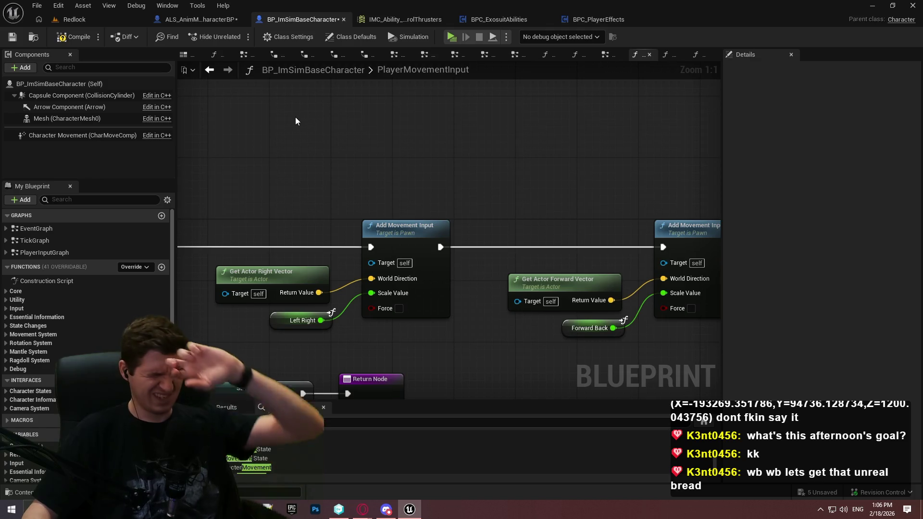
Compile the character blueprint, browse My Projects in the launcher Library, then close the launcher
click(66, 38)
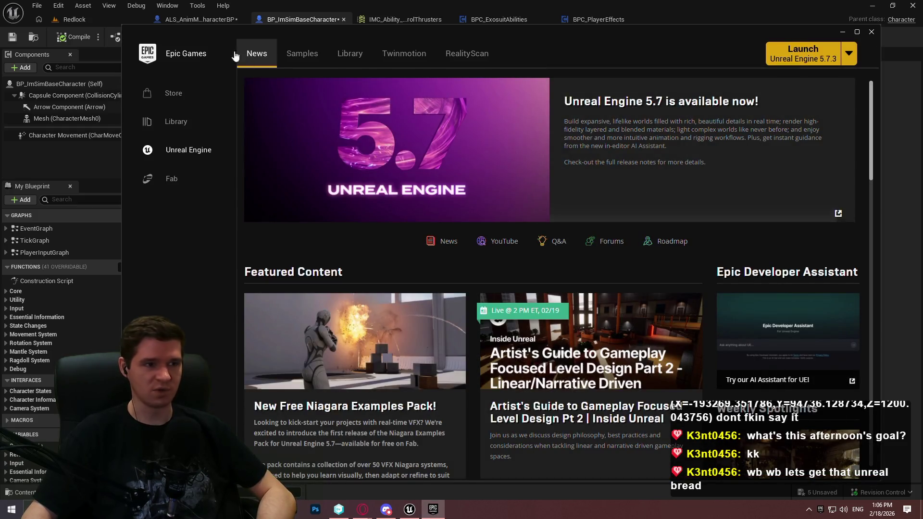
click(366, 61)
scroll(623, 197, down, 3)
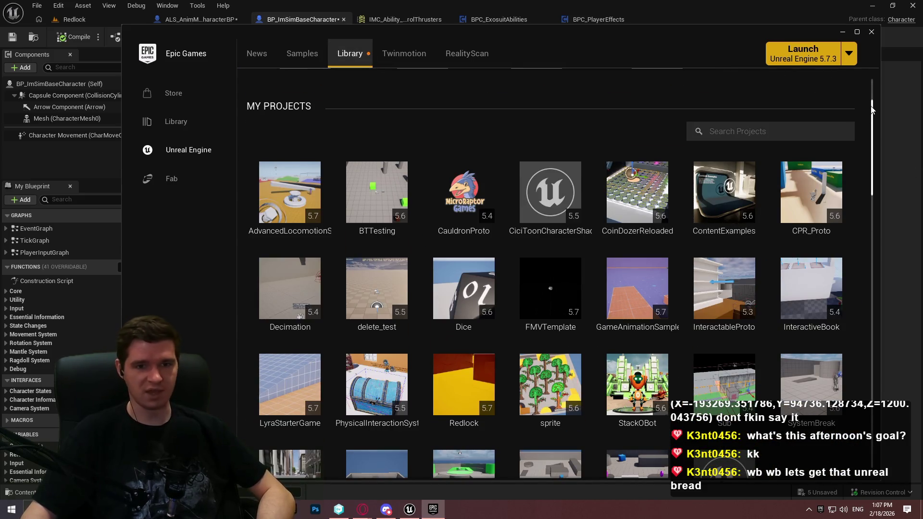
drag(873, 109, 876, 116)
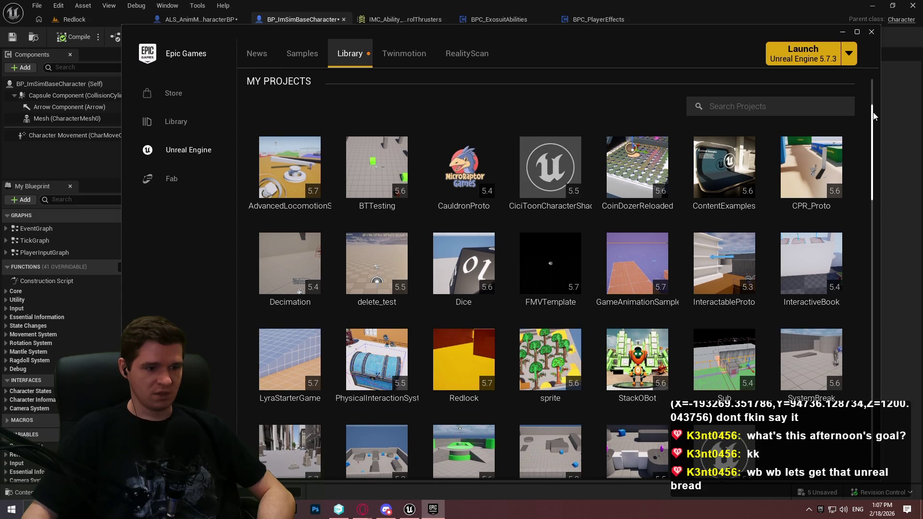
mouse_move(874, 116)
mouse_down()
mouse_move(889, 136)
mouse_move(878, 122)
mouse_up()
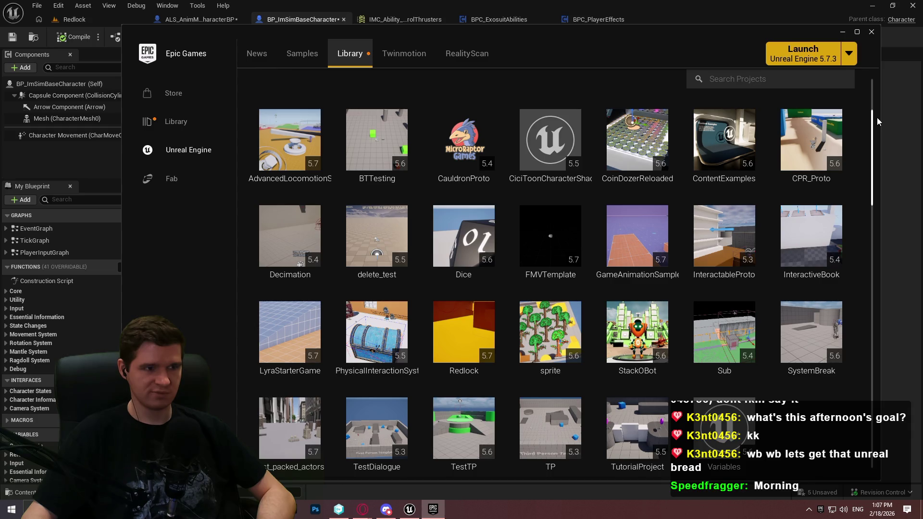
click(871, 31)
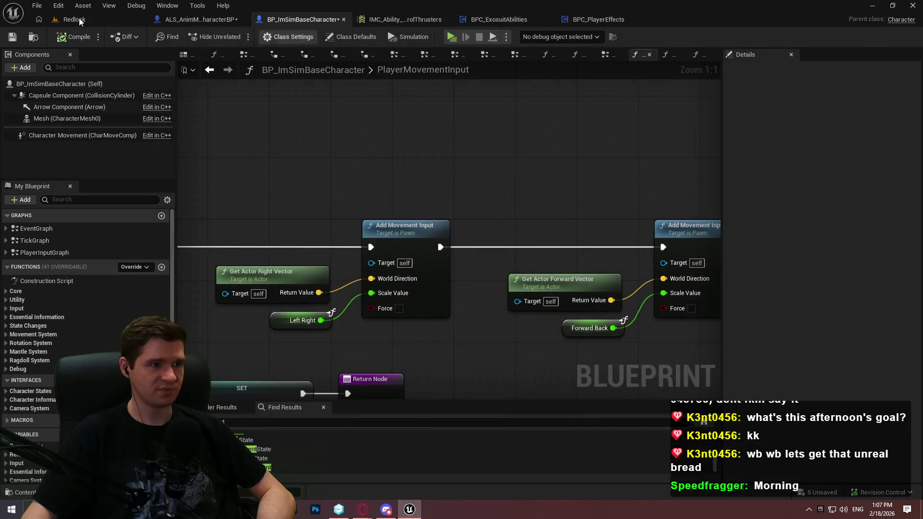
Save all modified packages and switch to the Redlock level
click(35, 5)
click(72, 78)
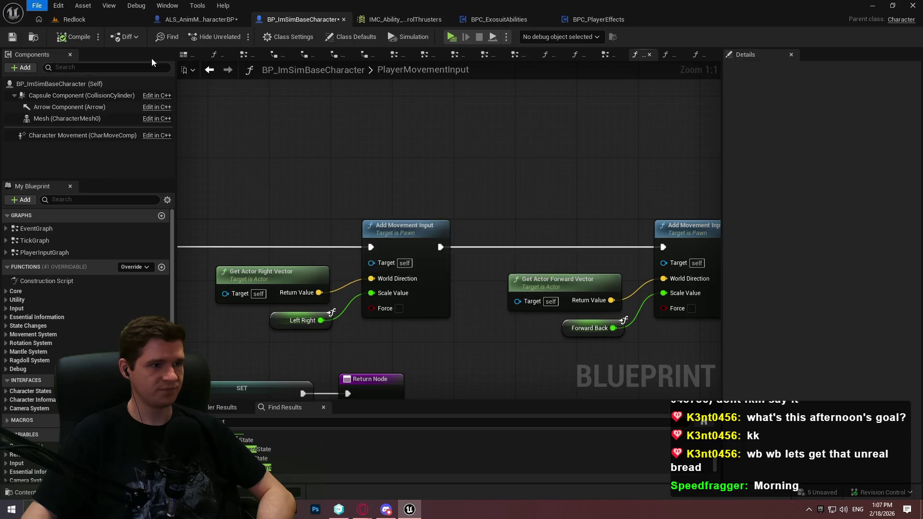
click(74, 19)
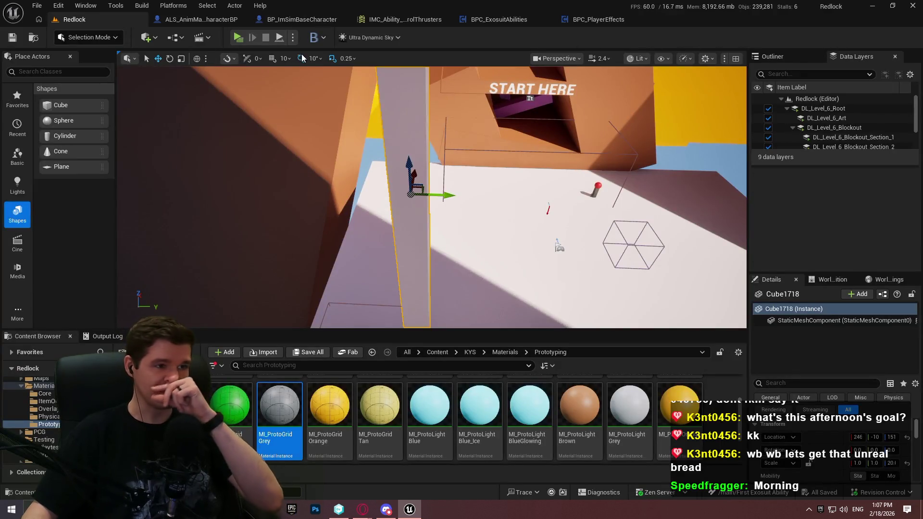
Set the level's game mode to BP_ThirdPersonGameMode and start a standalone playtest
click(176, 38)
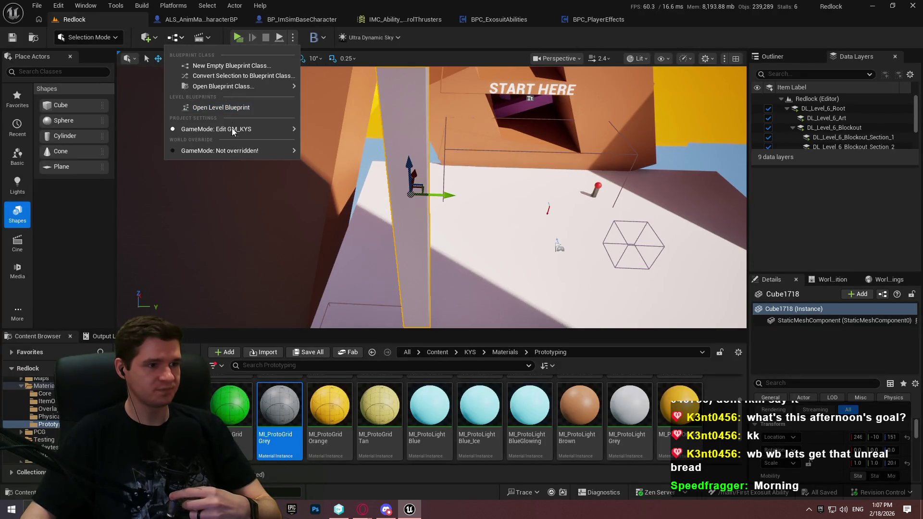
mouse_move(232, 131)
mouse_move(366, 155)
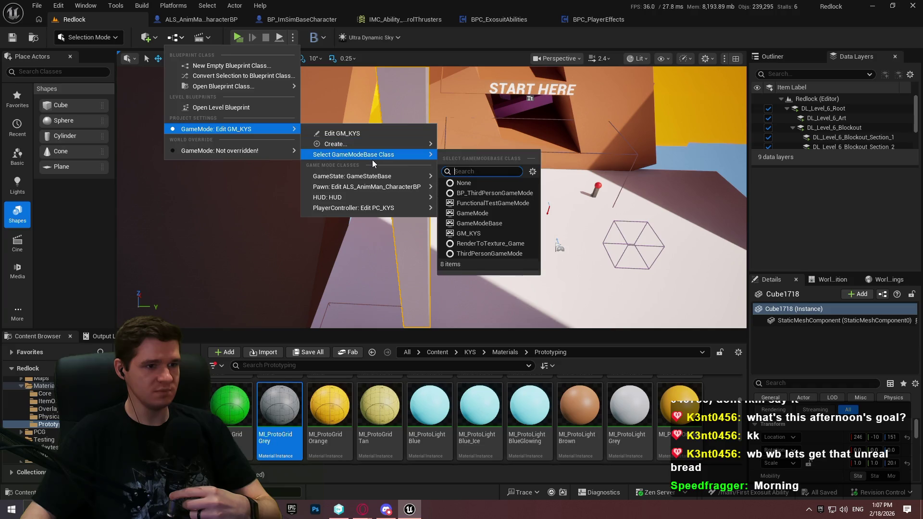
click(501, 194)
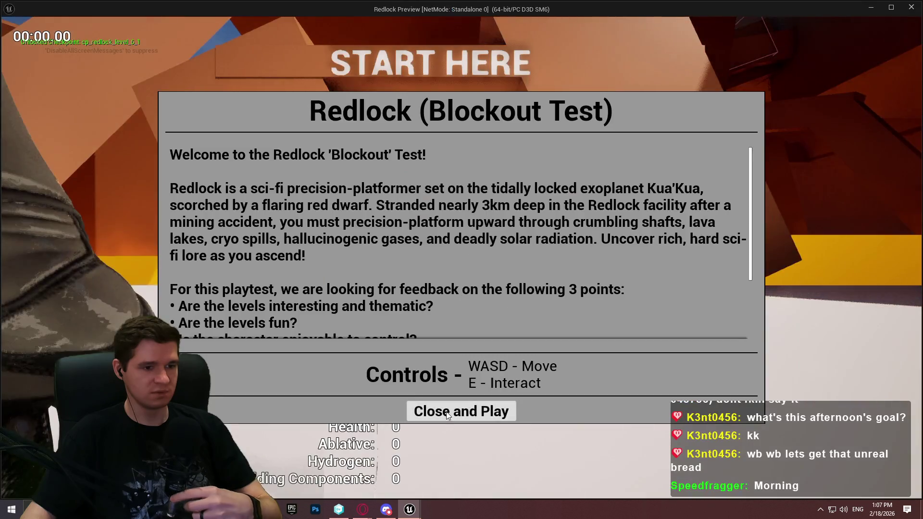
click(462, 410)
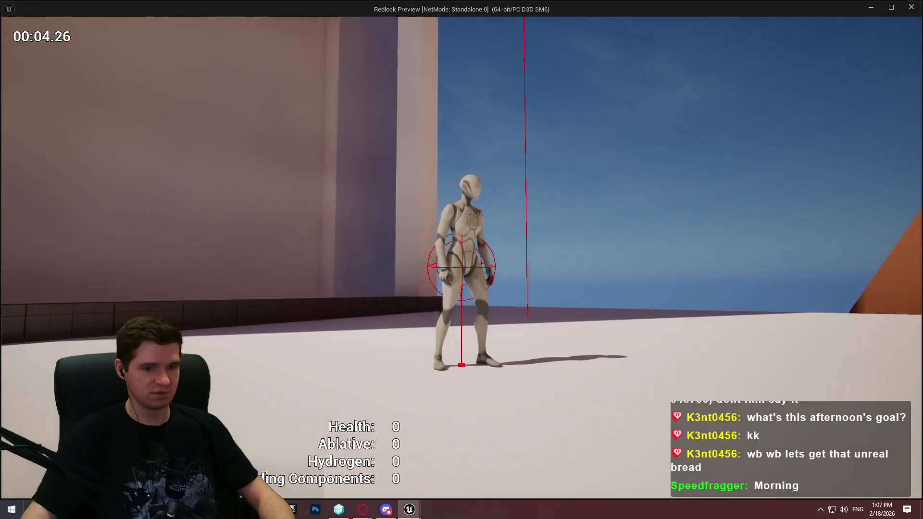
key(Escape)
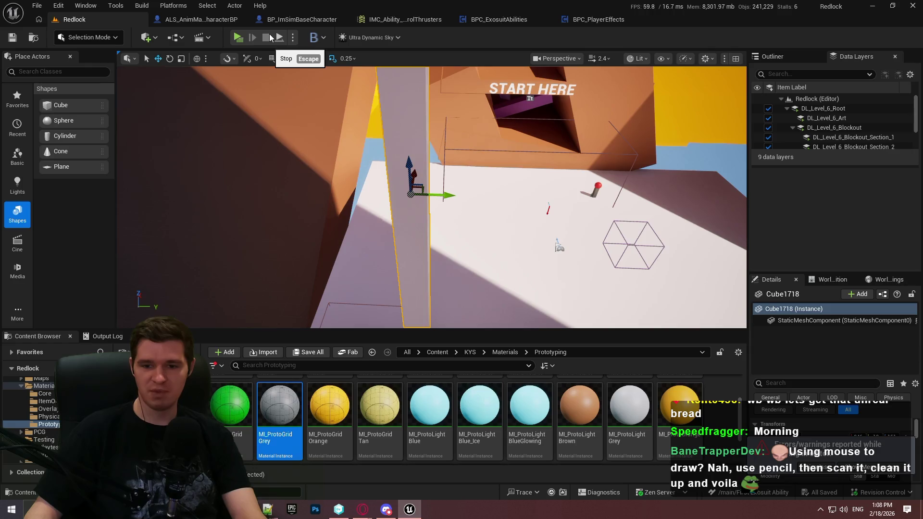
click(270, 37)
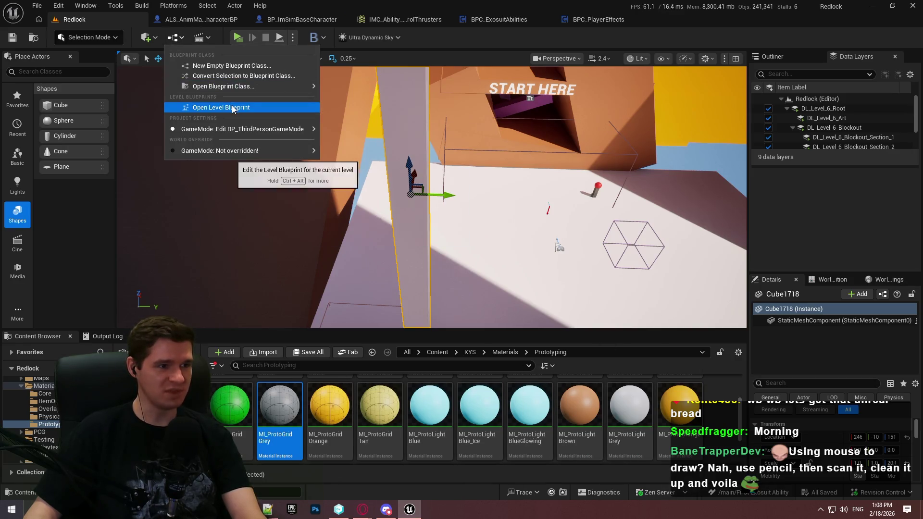
Set the game mode back to GM_KYS and run a quick standalone playtest
mouse_move(250, 129)
mouse_move(355, 155)
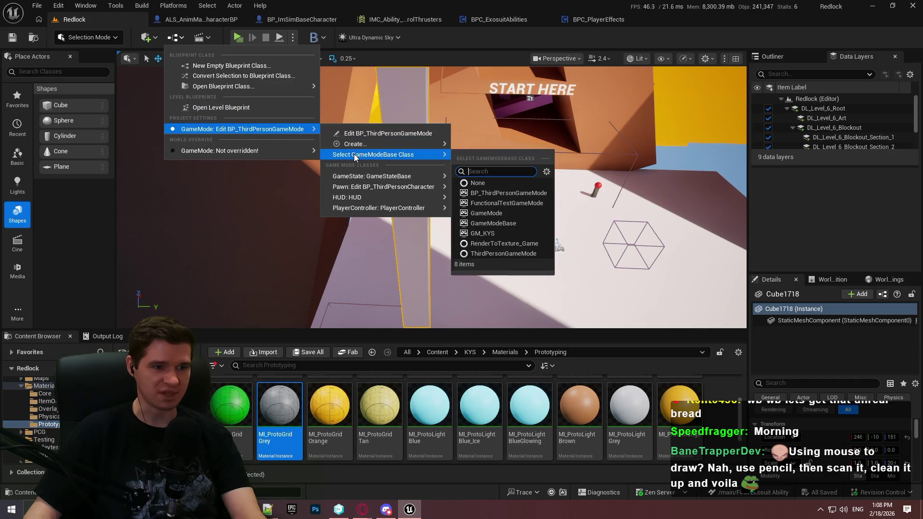
click(513, 235)
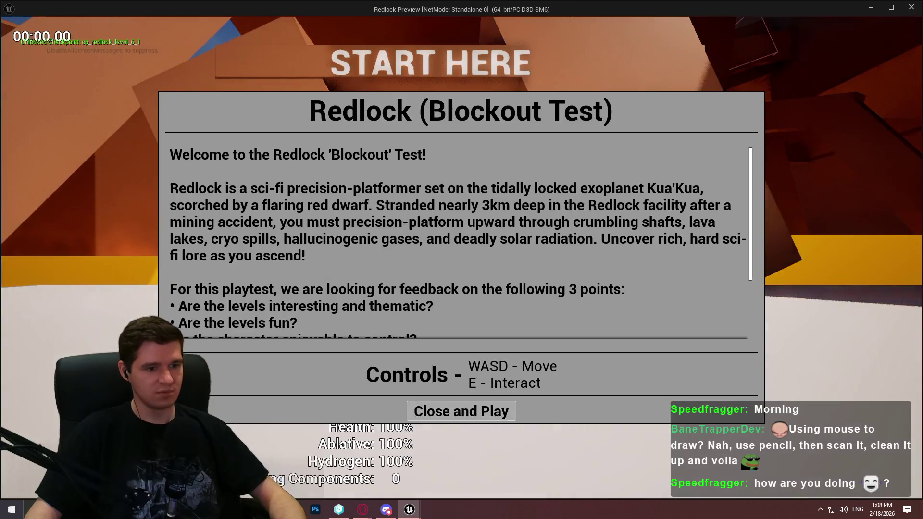
click(462, 410)
key(w)
key(Escape)
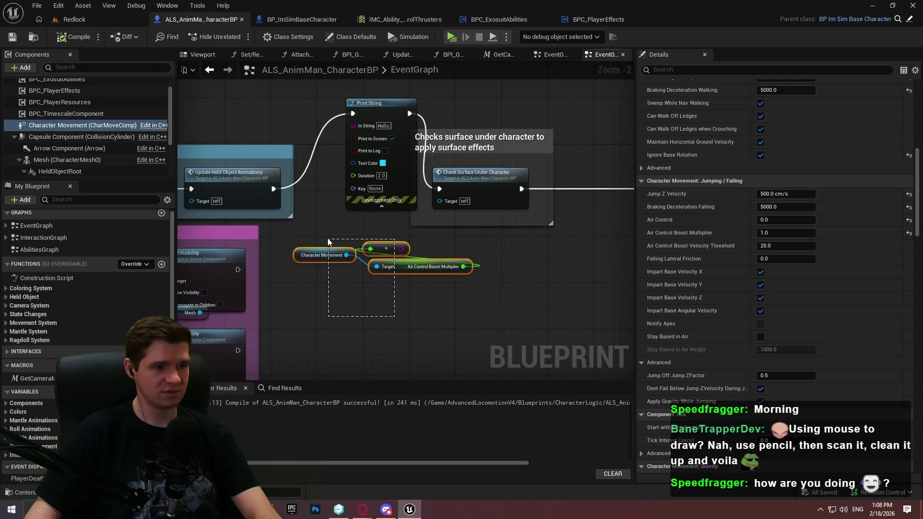
Delete the Air Control Boost Multiplier nodes, reconnect Update Held Object Animations to Check Surface Under Character, and save
mouse_move(328, 241)
mouse_down()
mouse_move(353, 238)
mouse_move(283, 184)
mouse_up()
key(Delete)
key(Delete)
drag(457, 184, 439, 189)
key(ctrl+s)
click(291, 509)
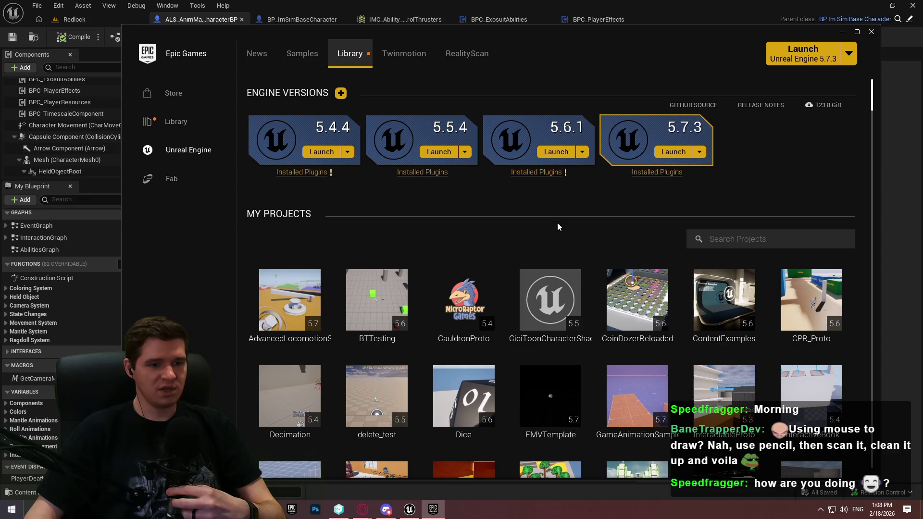
Scroll the launcher library and try launching Unreal Engine 5.7.3, dismissing the failure message
scroll(577, 206, down, 1)
mouse_move(874, 93)
mouse_down()
mouse_move(875, 107)
mouse_move(876, 94)
mouse_up()
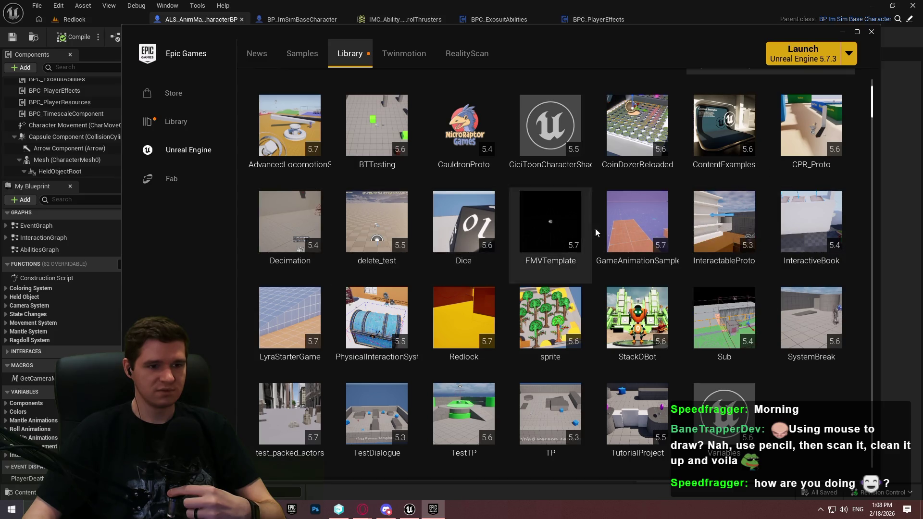
scroll(751, 279, down, 1)
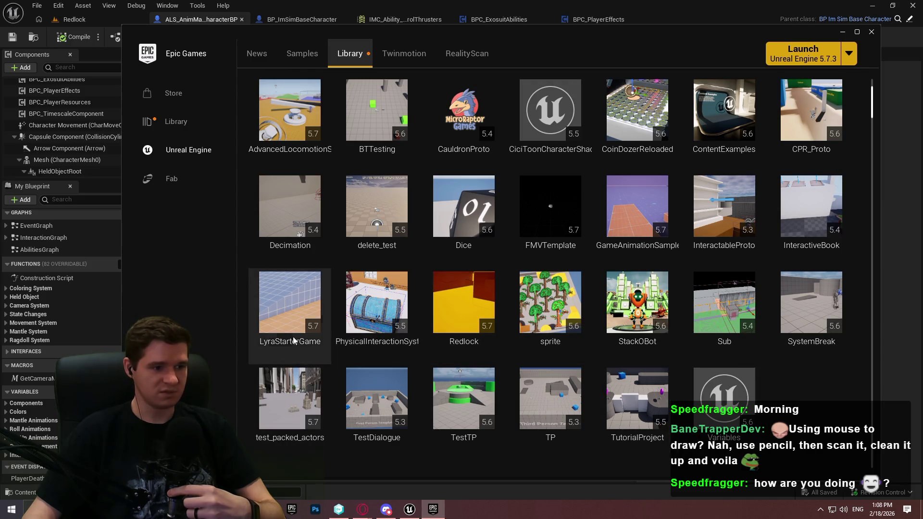
mouse_move(313, 414)
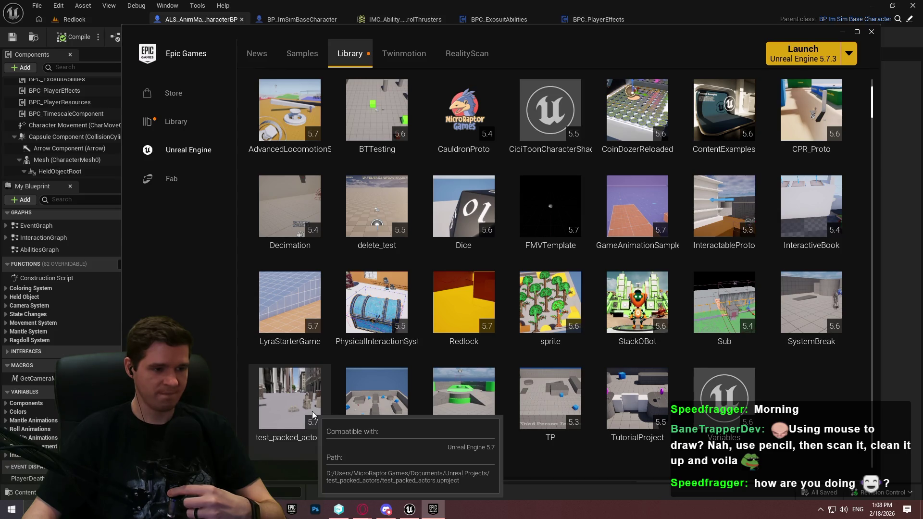
click(872, 416)
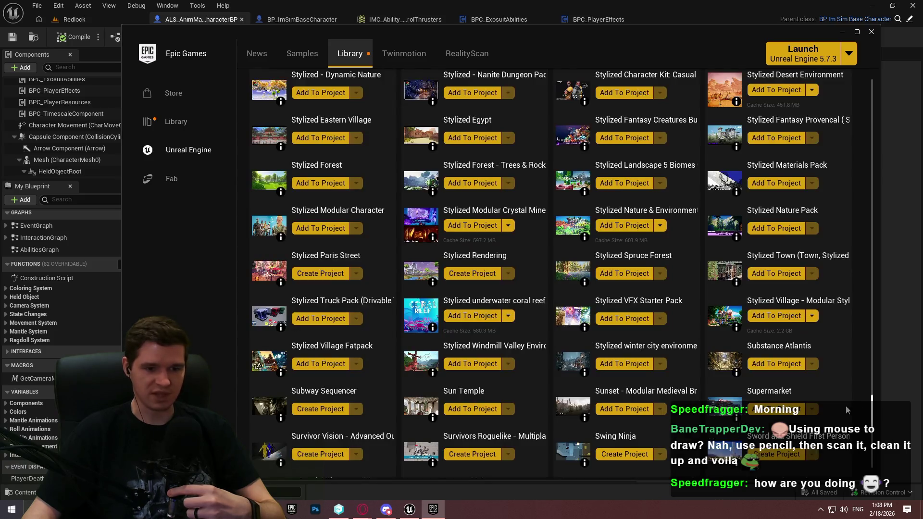
drag(873, 411, 855, 70)
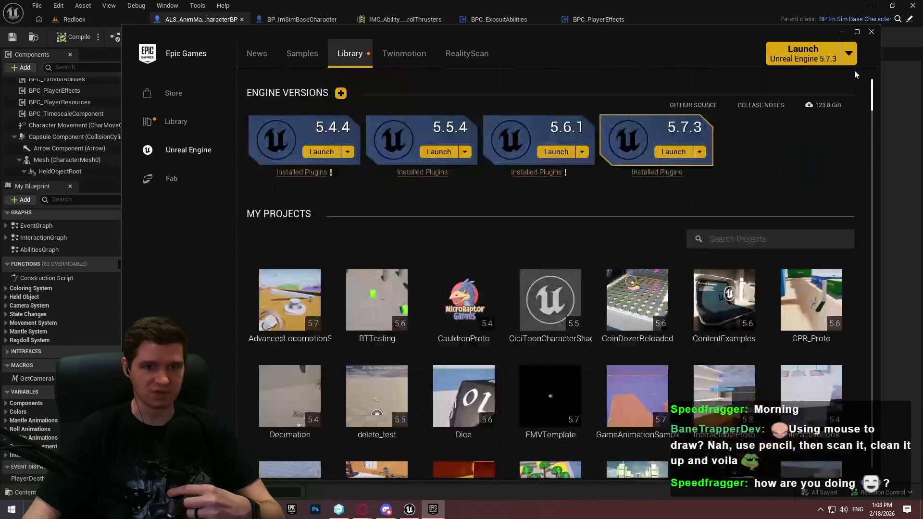
click(678, 153)
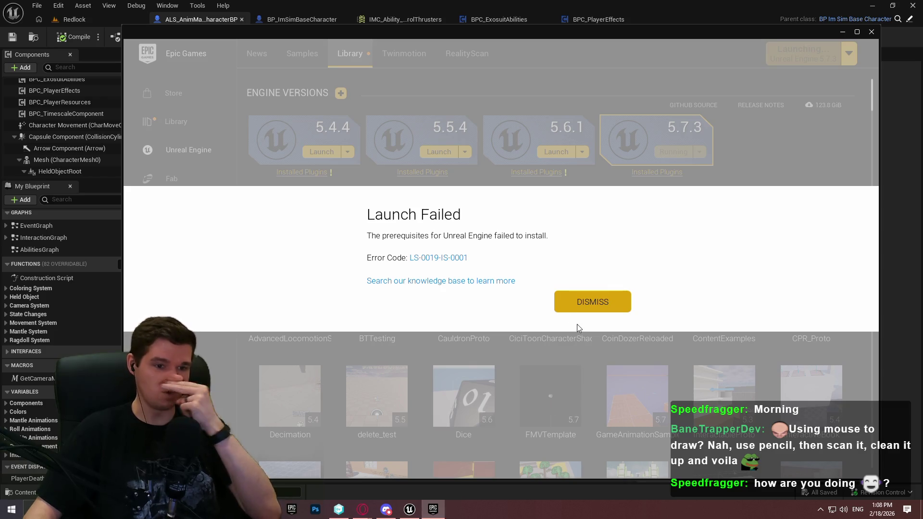
click(604, 303)
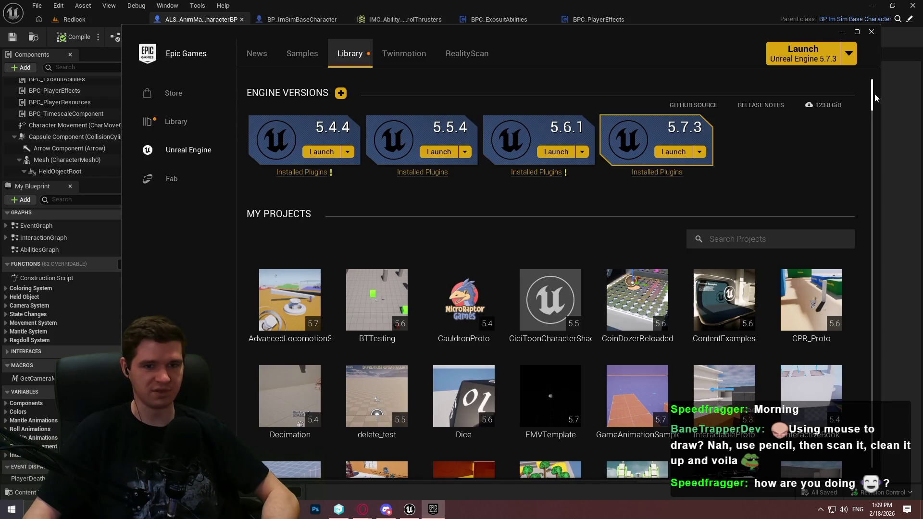
Retry launching Unreal Engine 5.7.3, dismiss the failure again, and return to the Unreal Editor
drag(876, 99, 873, 105)
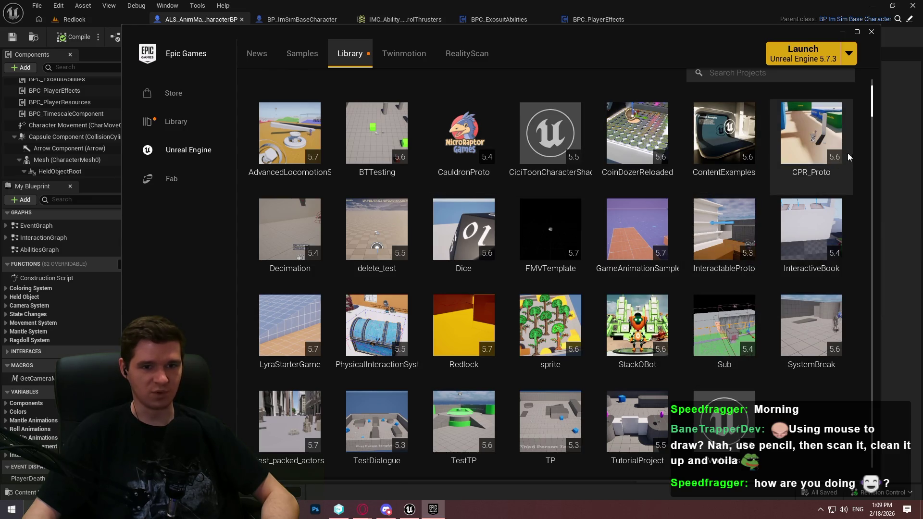
scroll(856, 135, up, 1)
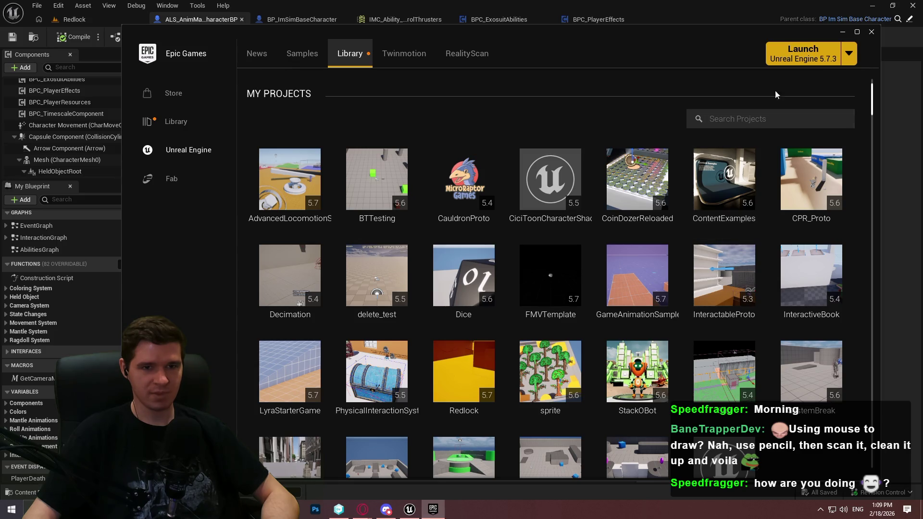
scroll(786, 108, up, 2)
scroll(823, 139, up, 1)
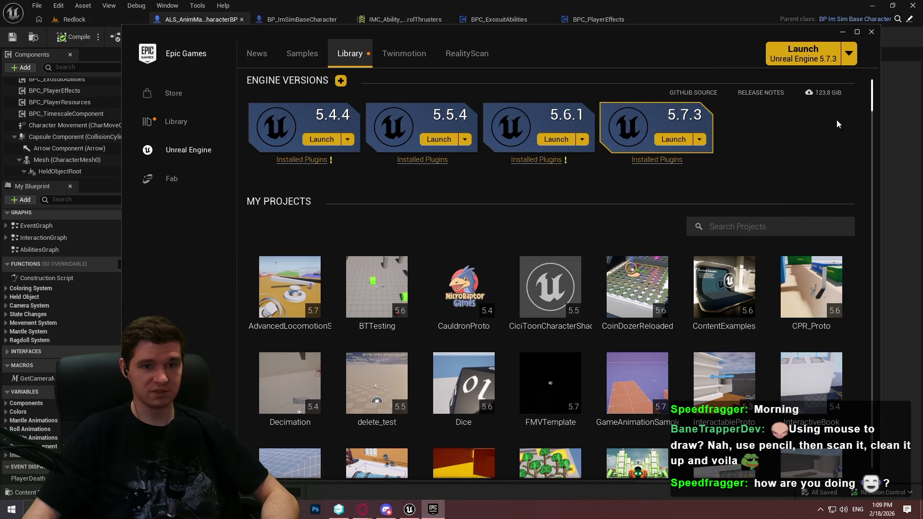
click(676, 151)
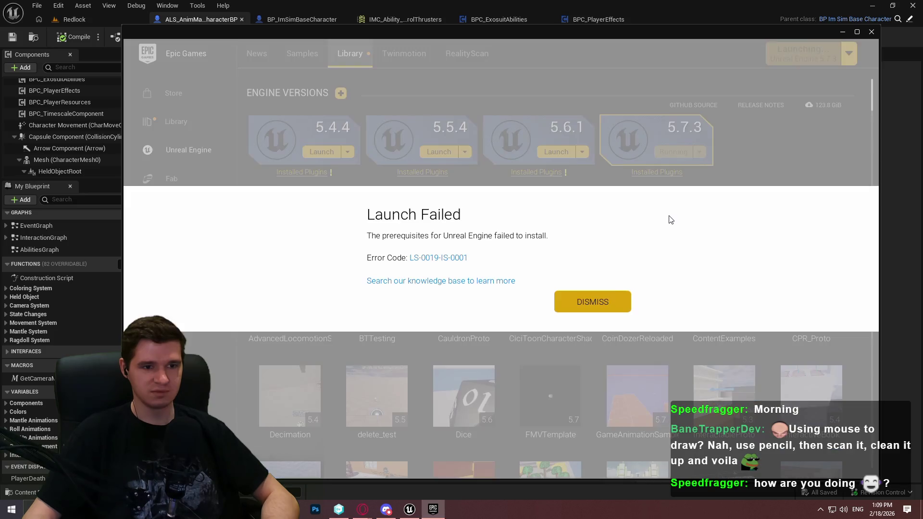
click(597, 302)
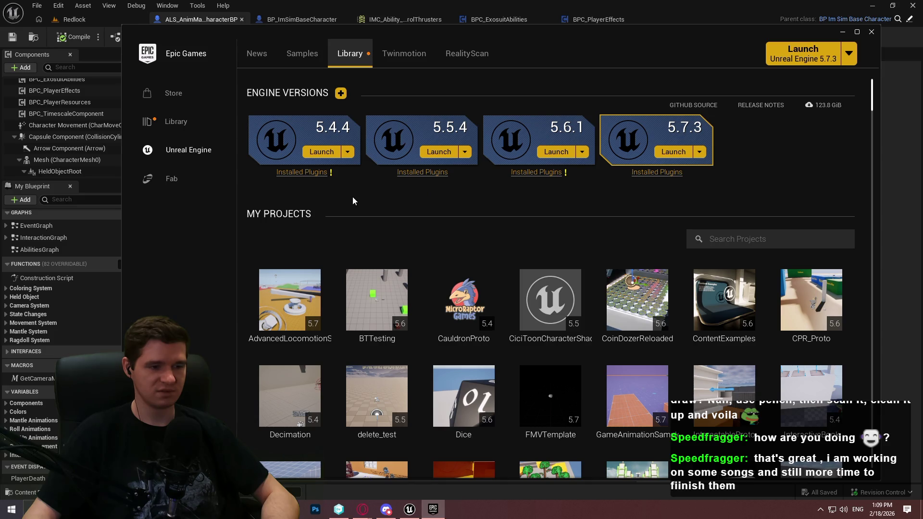
scroll(481, 234, down, 2)
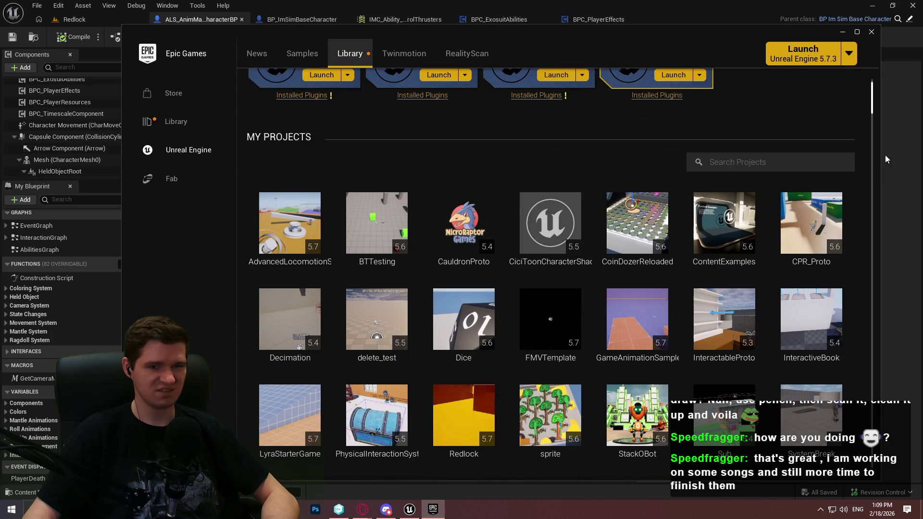
key(alt+Tab)
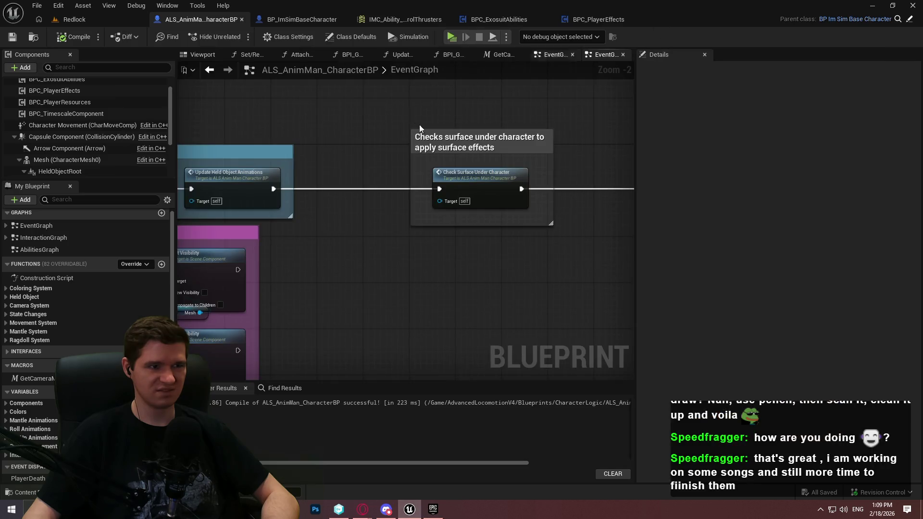
Widen the event graph, switch to the Redlock level editor, and browse up to the Content root
drag(635, 93, 791, 93)
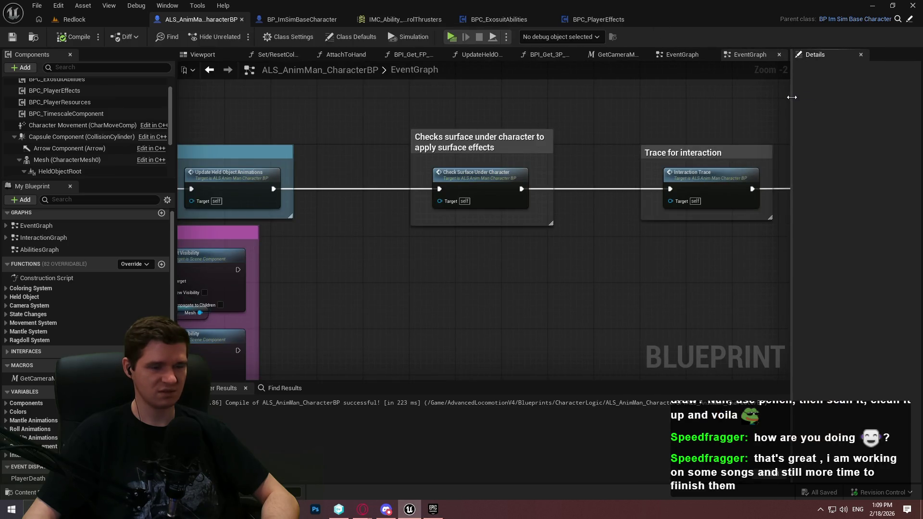
click(96, 22)
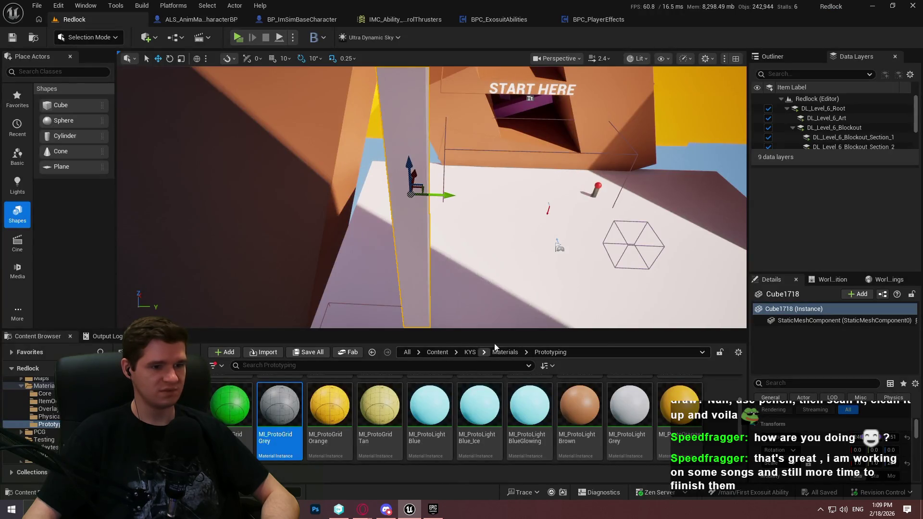
drag(507, 331, 511, 198)
click(471, 222)
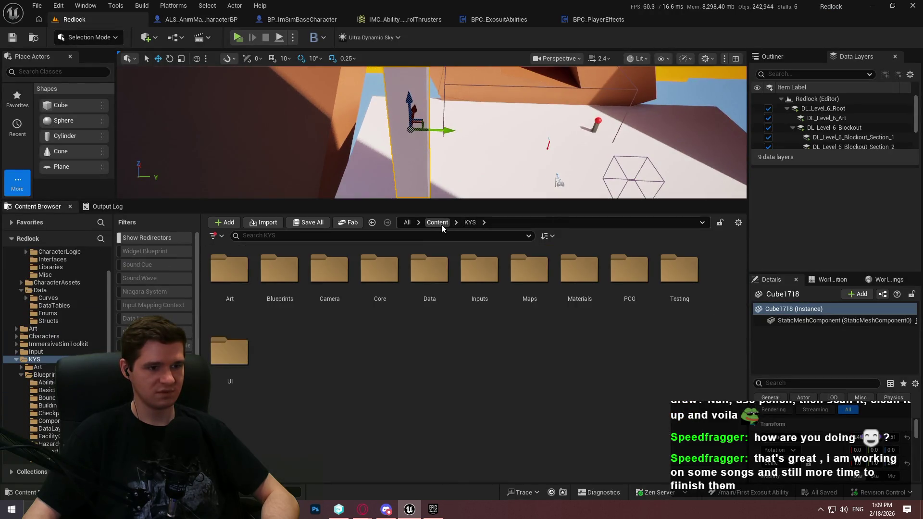
click(437, 222)
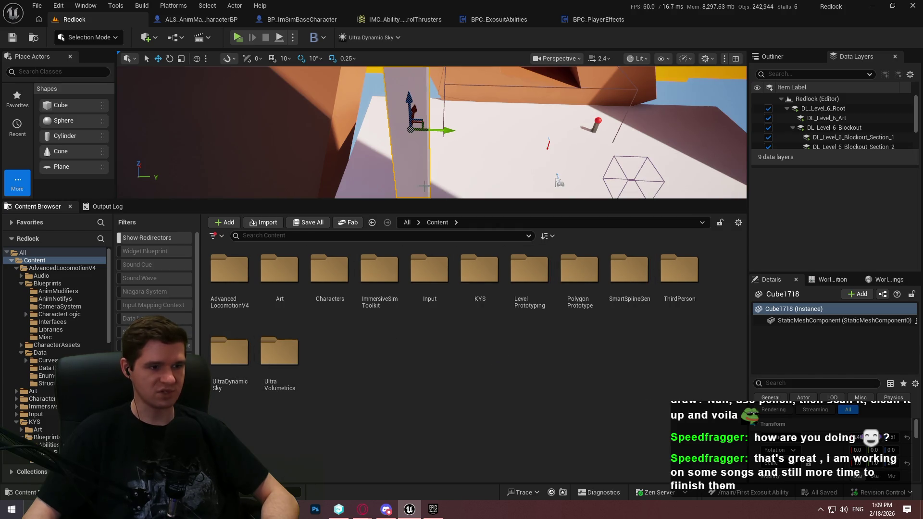
Set GM_KYS's pawn class to BP_ThirdPersonCharacter
click(176, 37)
mouse_move(231, 152)
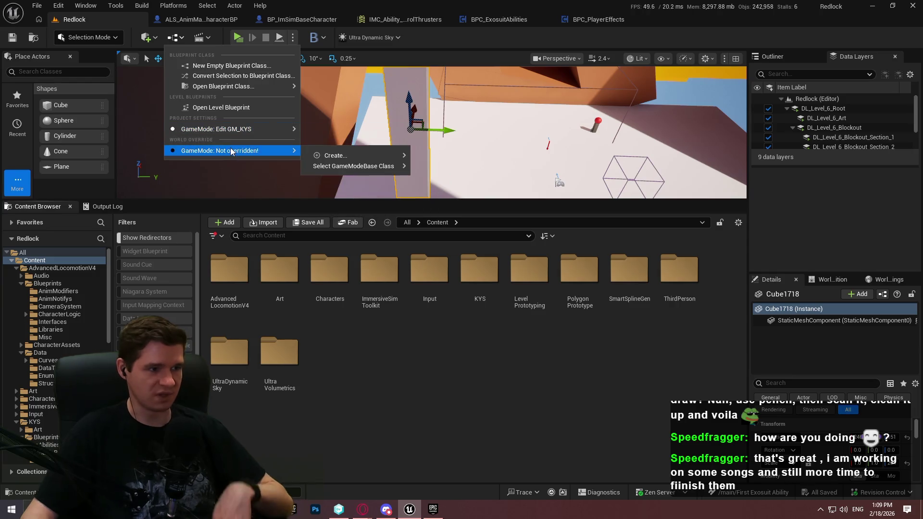
mouse_move(275, 130)
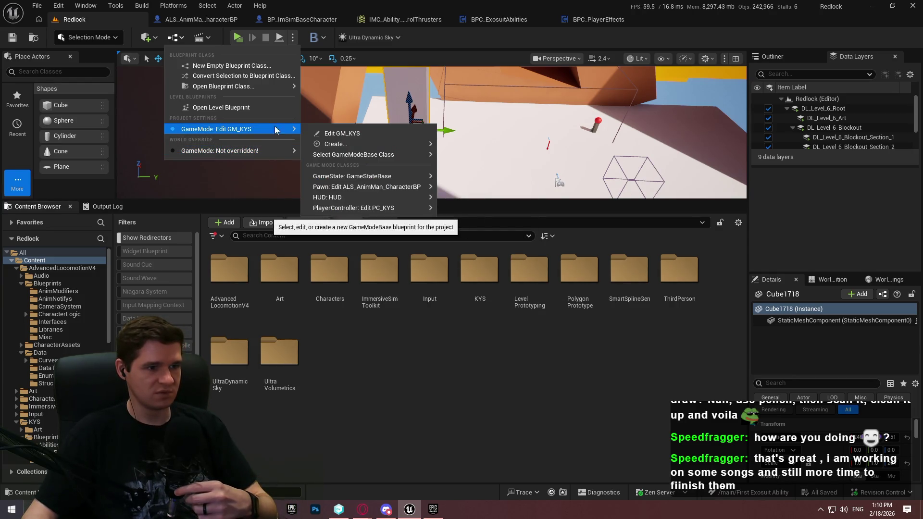
mouse_move(380, 197)
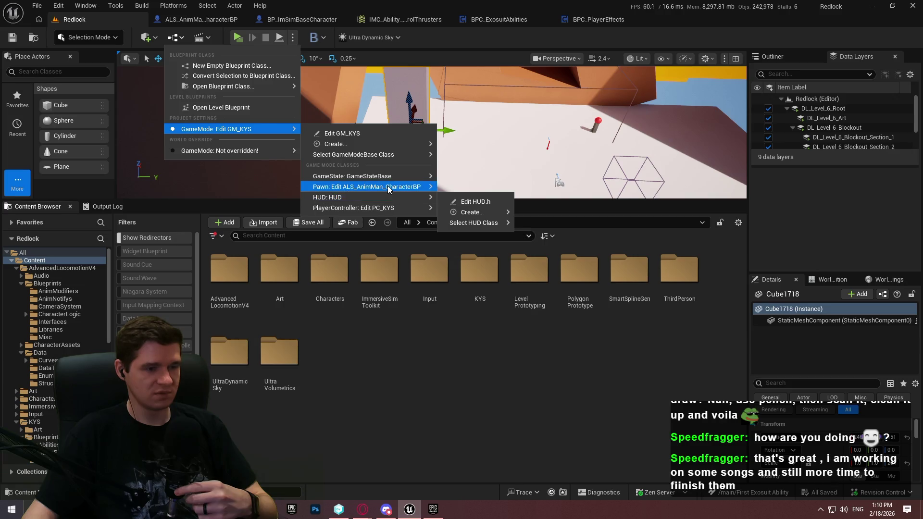
mouse_move(481, 212)
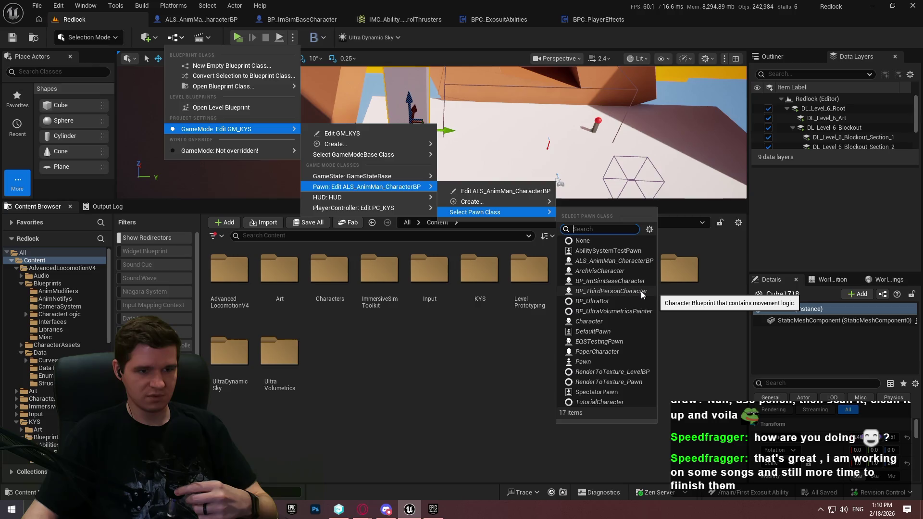
click(641, 290)
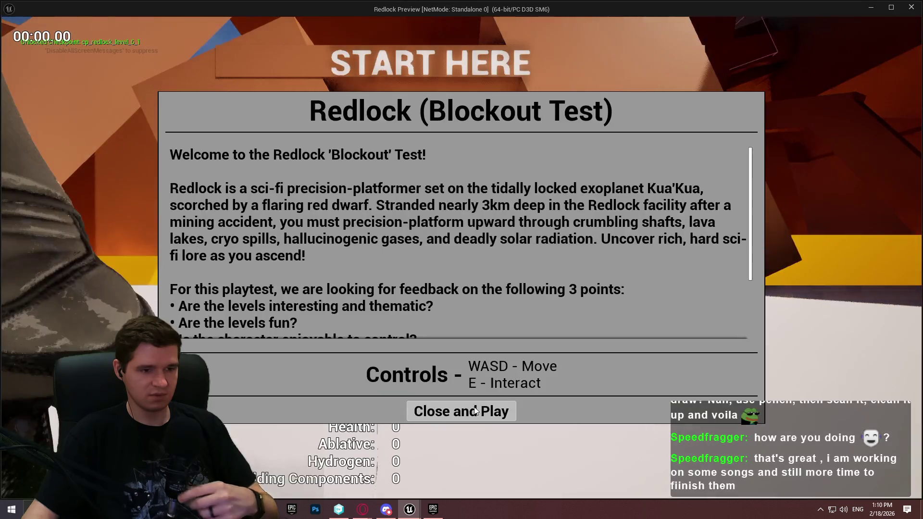
Playtest the level, then reset the GM_KYS pawn to ALS_AnimMan_CharacterBP
click(463, 410)
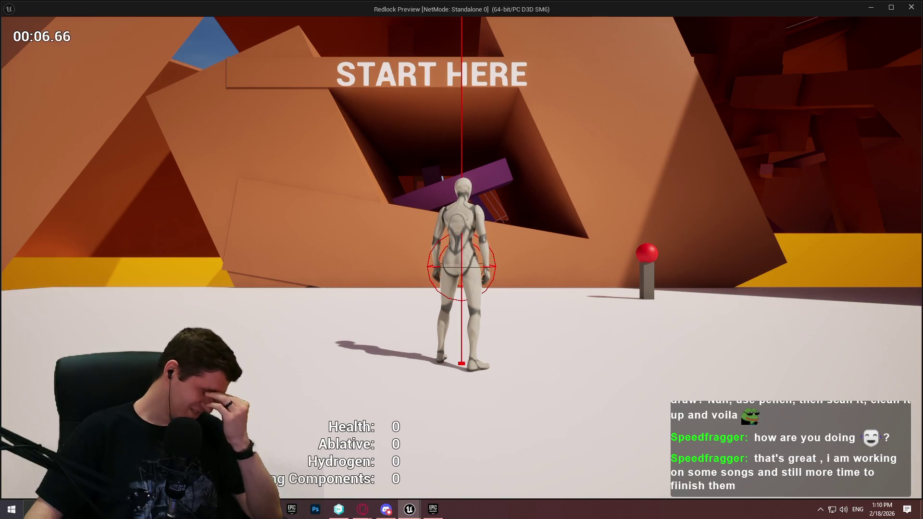
key(Escape)
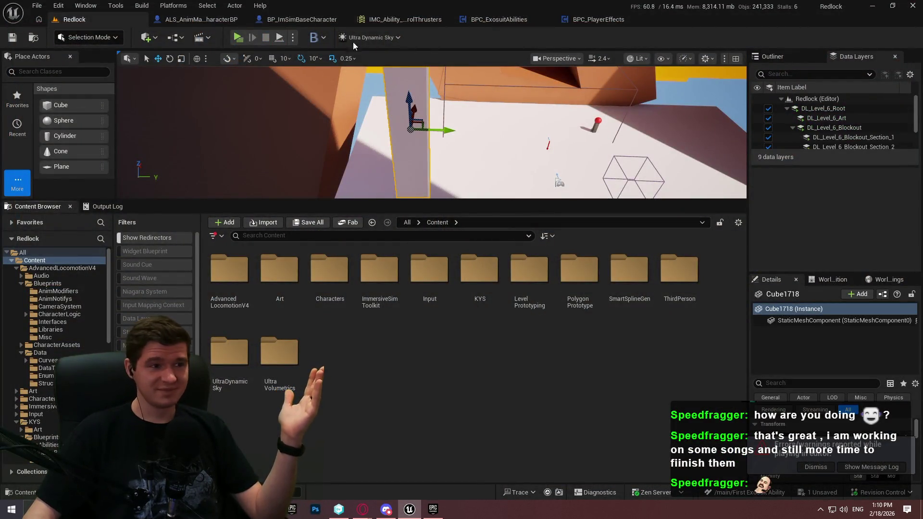
click(176, 37)
mouse_move(245, 127)
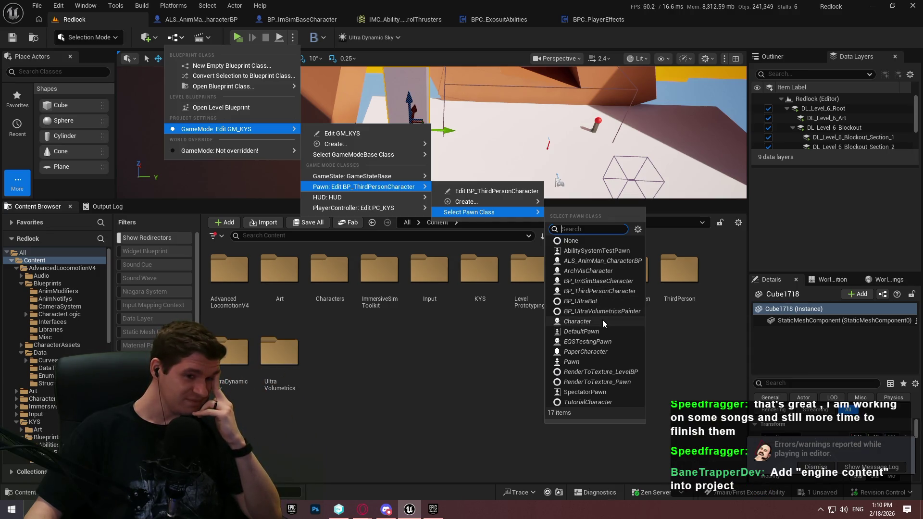
click(603, 262)
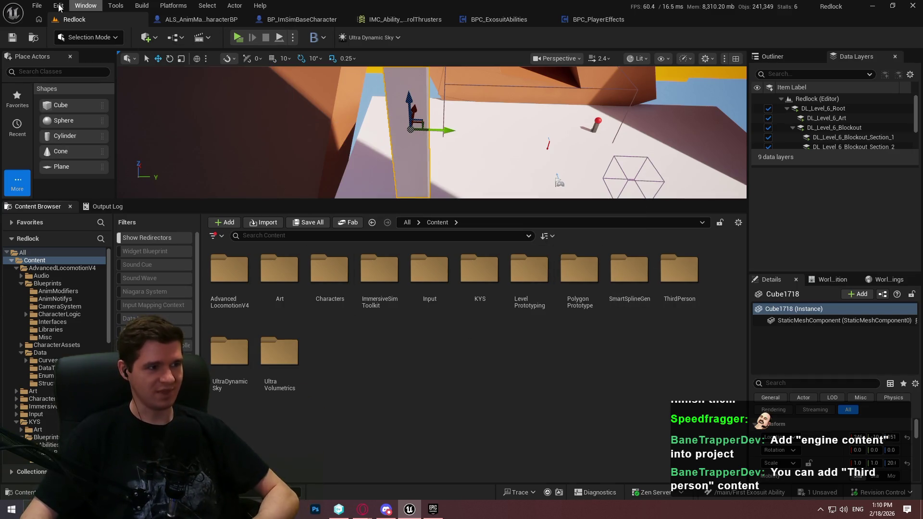
Exit the Unreal Editor, declining to check out or save GM_KYS
click(37, 5)
click(56, 142)
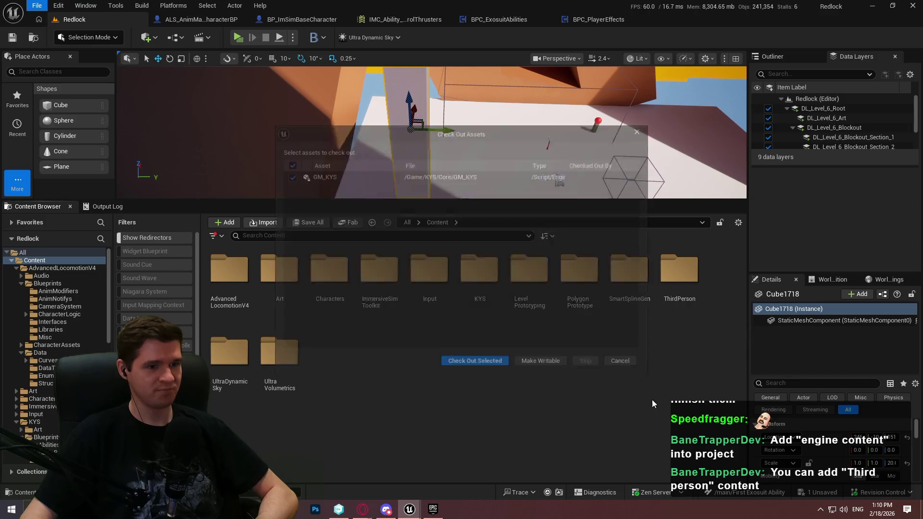
click(625, 367)
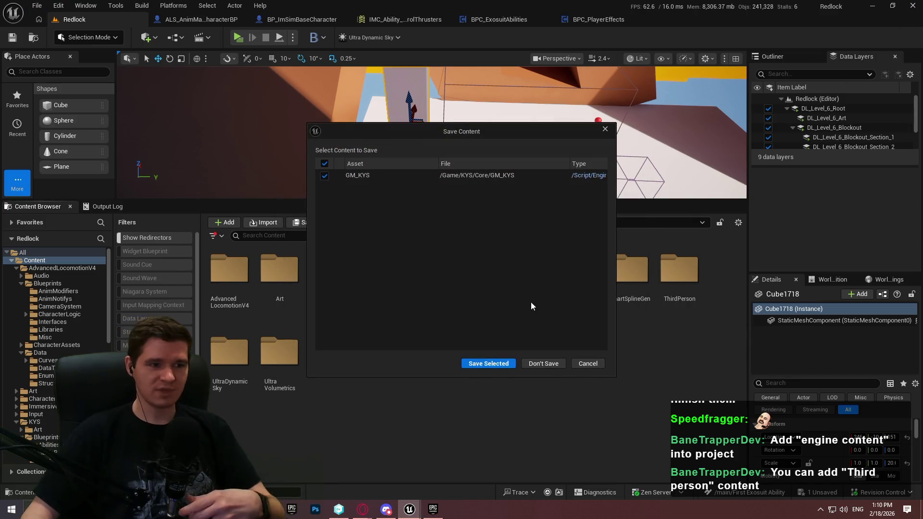
click(542, 364)
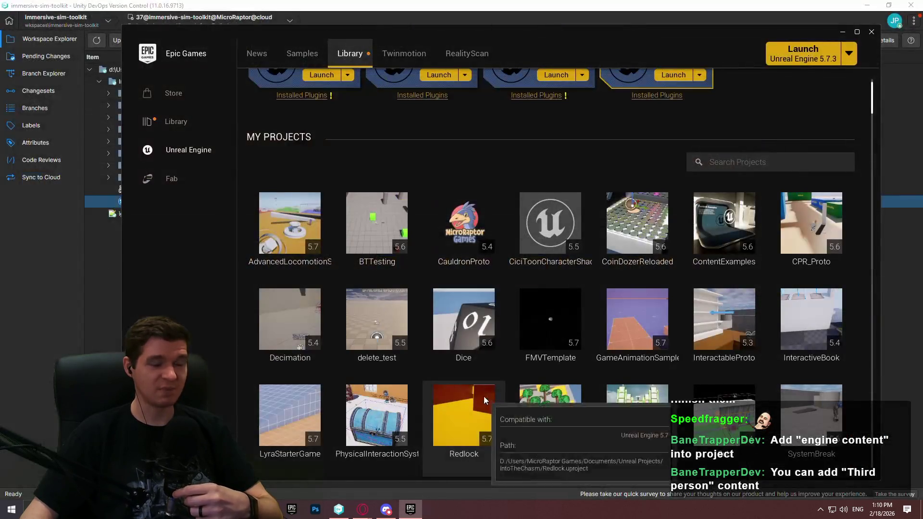
Switch the version control workspace to IntoTheChasm and show its pending changes
click(33, 308)
click(61, 55)
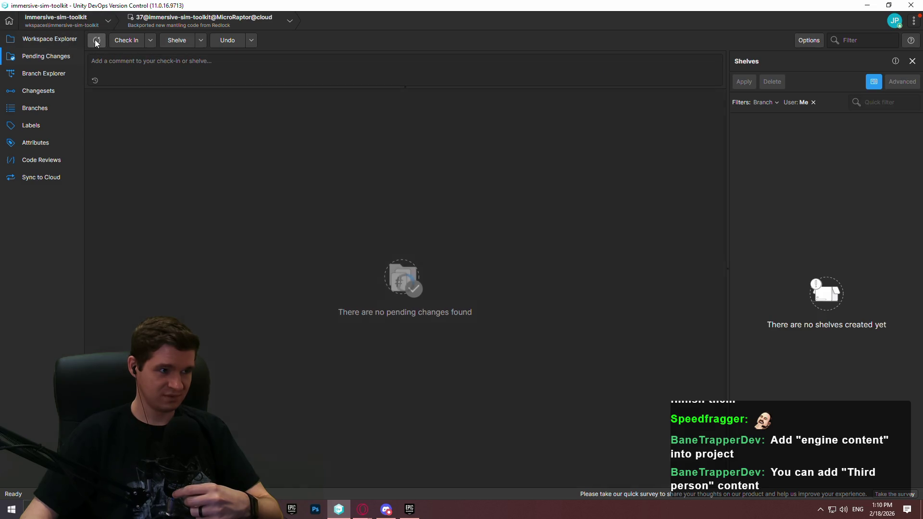
click(61, 41)
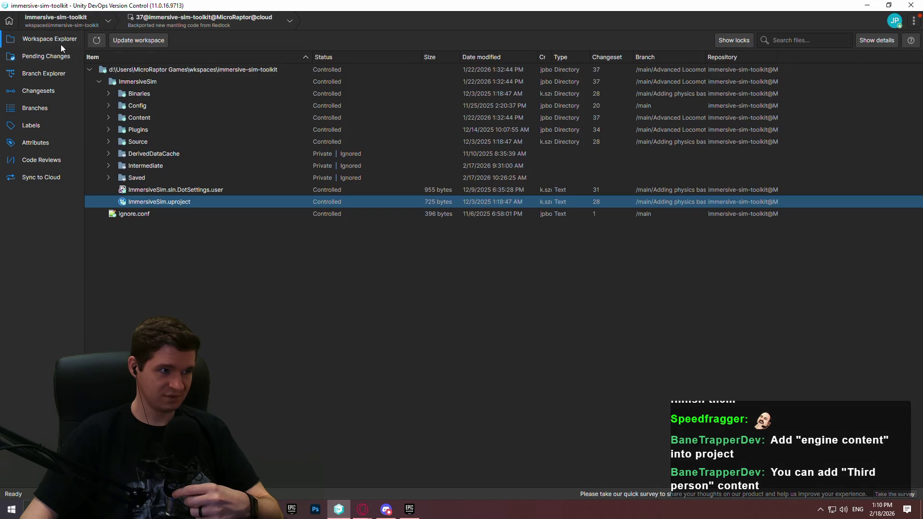
click(39, 68)
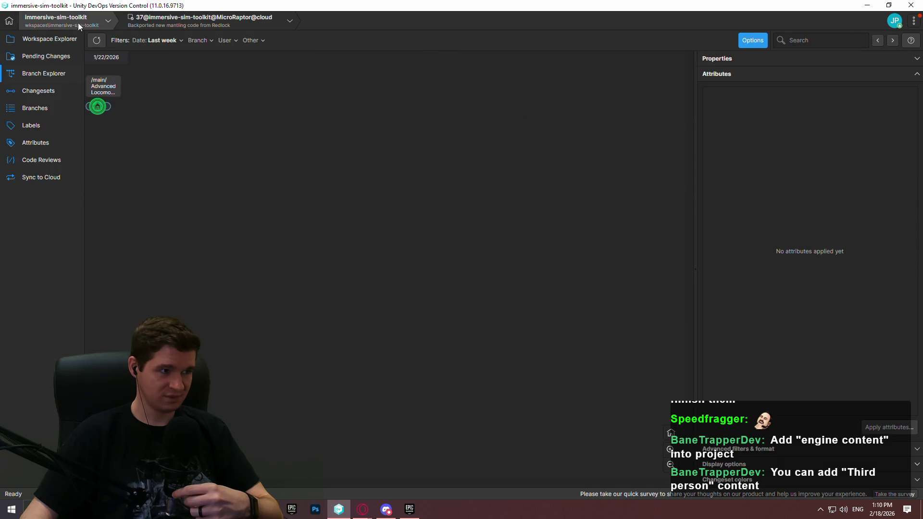
click(77, 22)
click(67, 54)
click(58, 57)
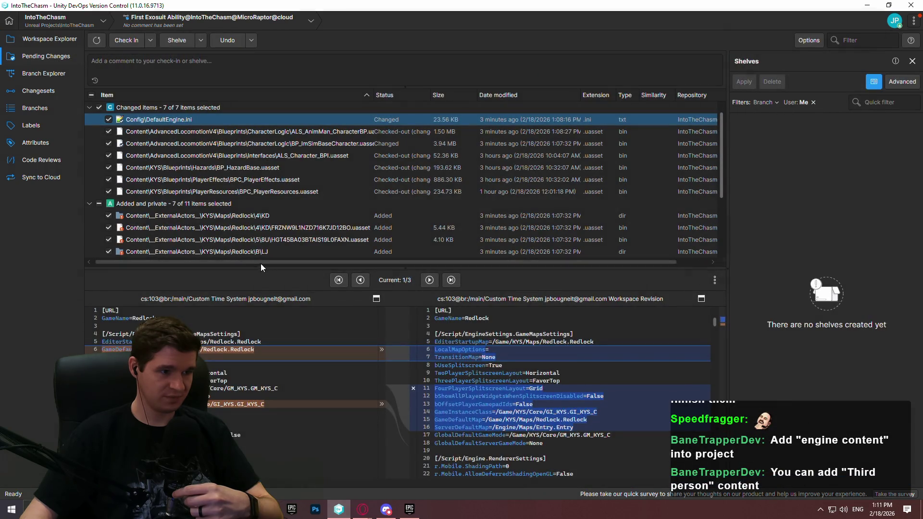
Check in all Added and private items with comment 'First start on first ability', then view the branch graph
drag(260, 266, 261, 389)
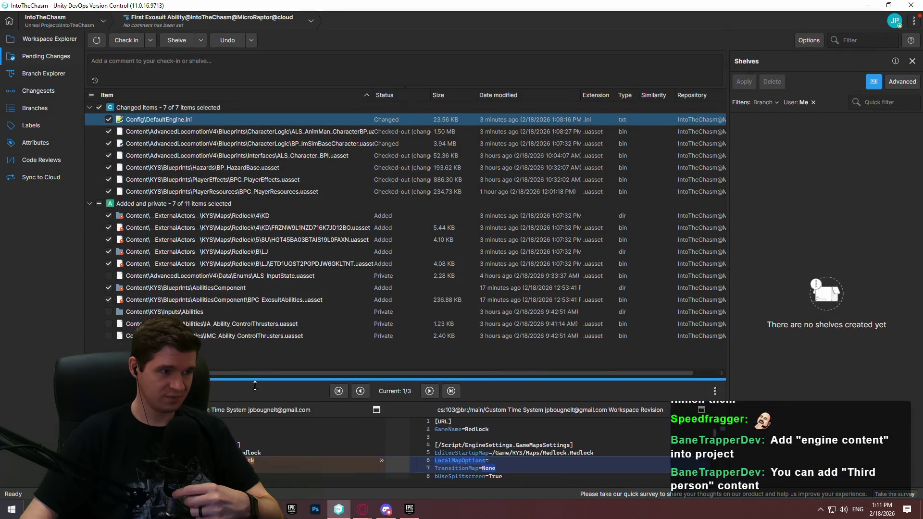
click(98, 203)
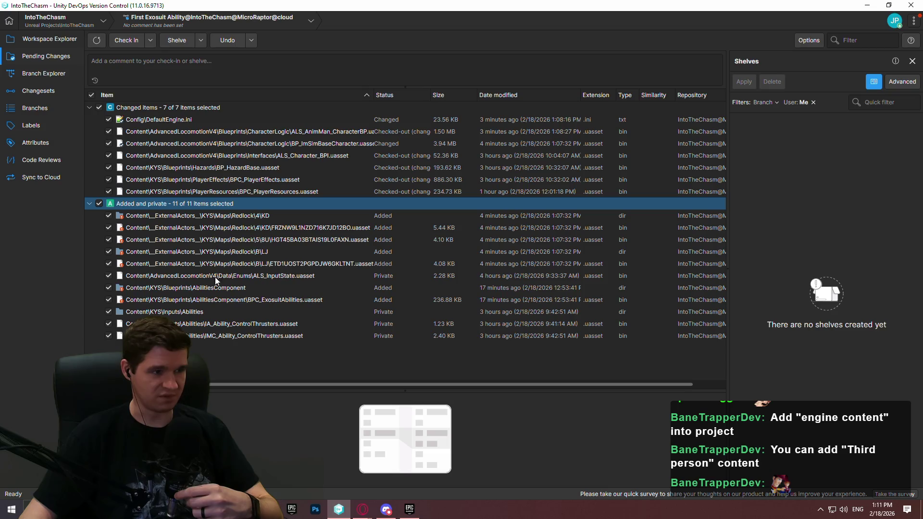
click(264, 58)
text(First start on first ab)
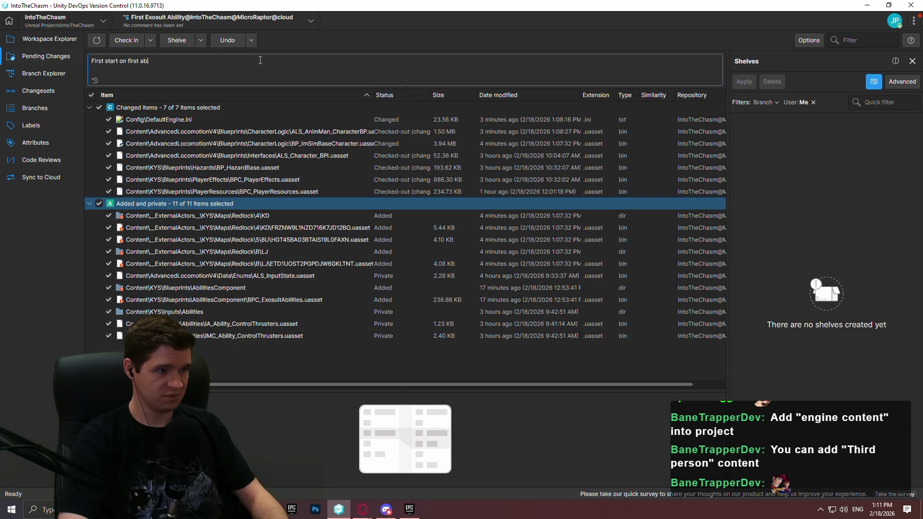
text(ility)
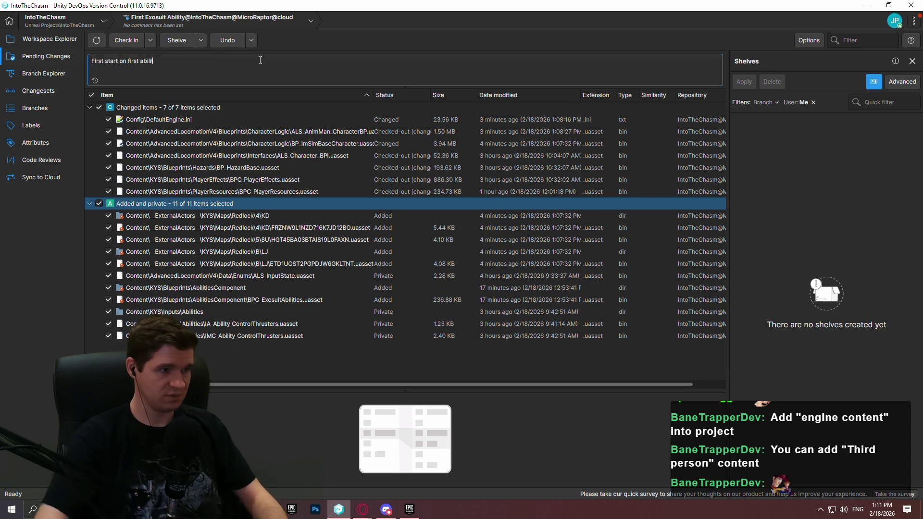
click(125, 40)
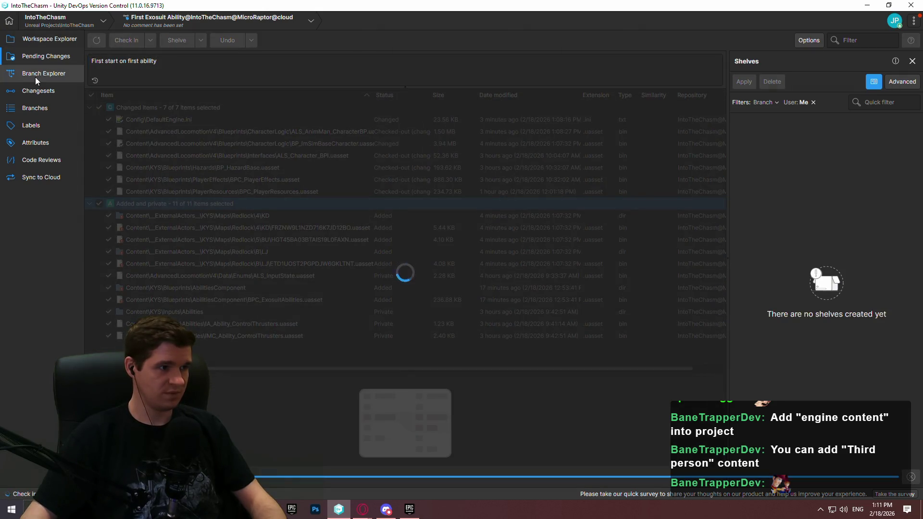
click(36, 76)
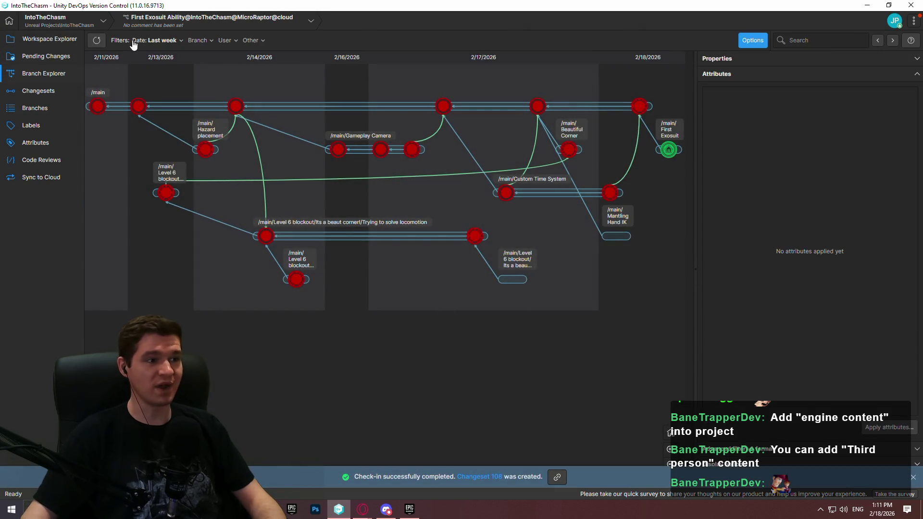
Filter the branch history to a custom 11/18/2023 – 2/18/2026 date range
click(162, 42)
click(165, 90)
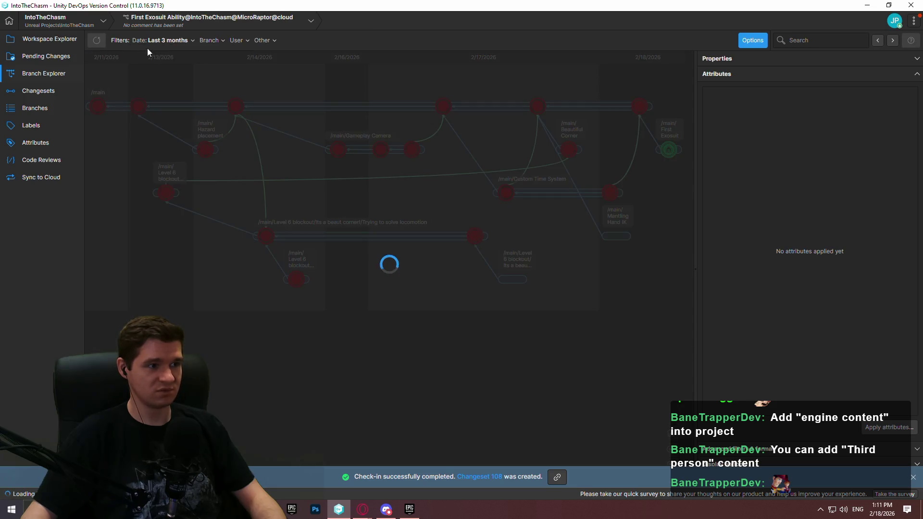
click(179, 40)
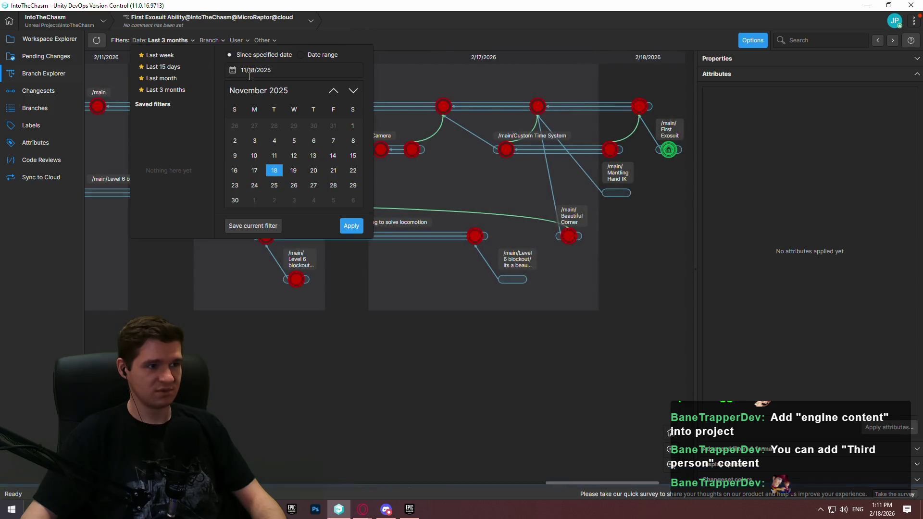
click(310, 56)
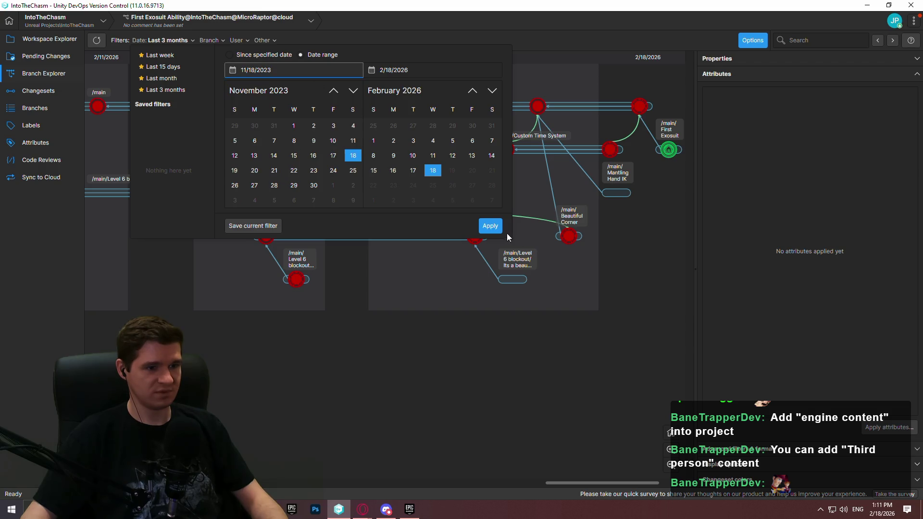
click(490, 226)
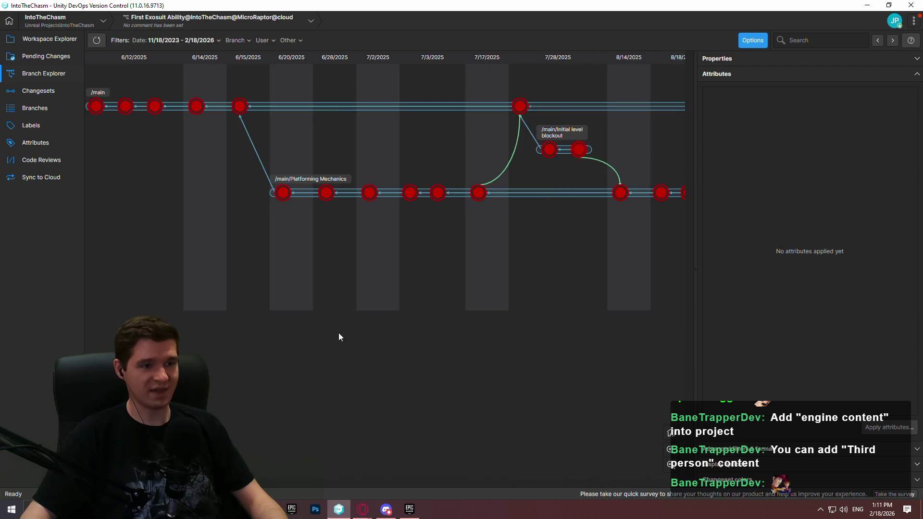
Switch the workspace to changeset 18 on /main
scroll(262, 262, right, 15)
mouse_move(221, 266)
mouse_down()
mouse_move(132, 268)
mouse_move(593, 278)
mouse_move(538, 282)
mouse_move(551, 286)
mouse_up()
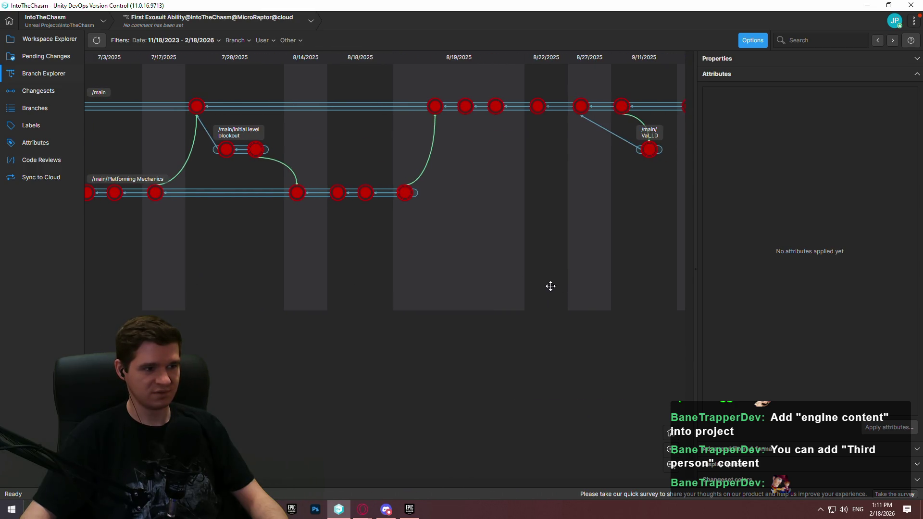
right_click(436, 106)
click(483, 189)
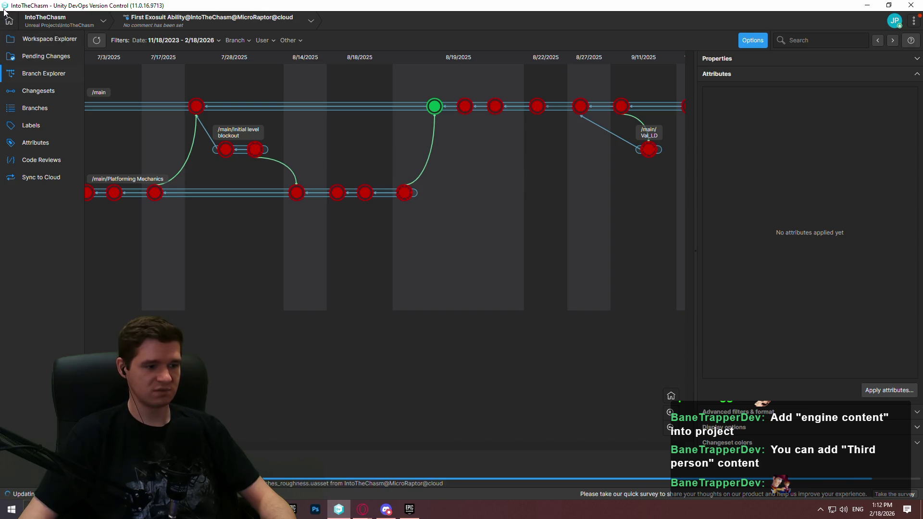
Review the workspace files at changeset 18 and open the KYSPlatformer project in Unreal Editor
click(34, 40)
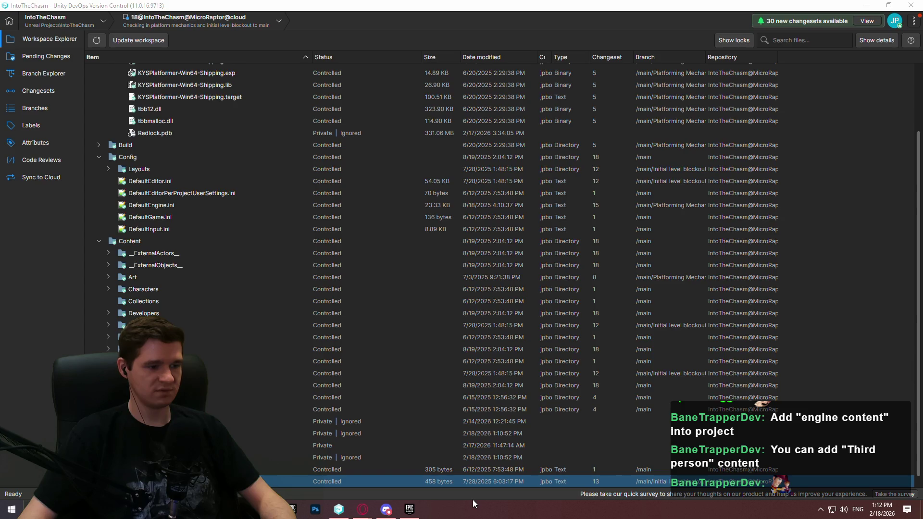
double_click(363, 480)
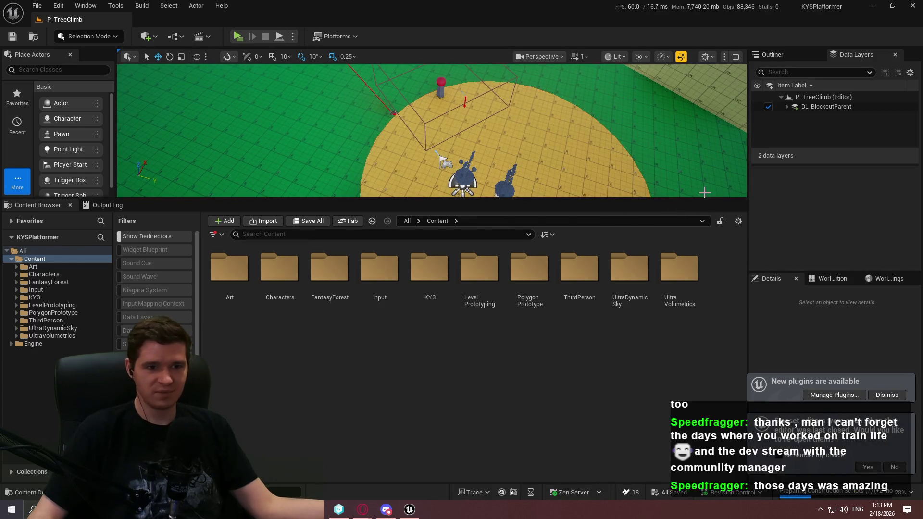
Enlarge the viewport, dismiss the new-plugins notice, and browse the Content Browser to KYS/Maps
drag(703, 200, 693, 315)
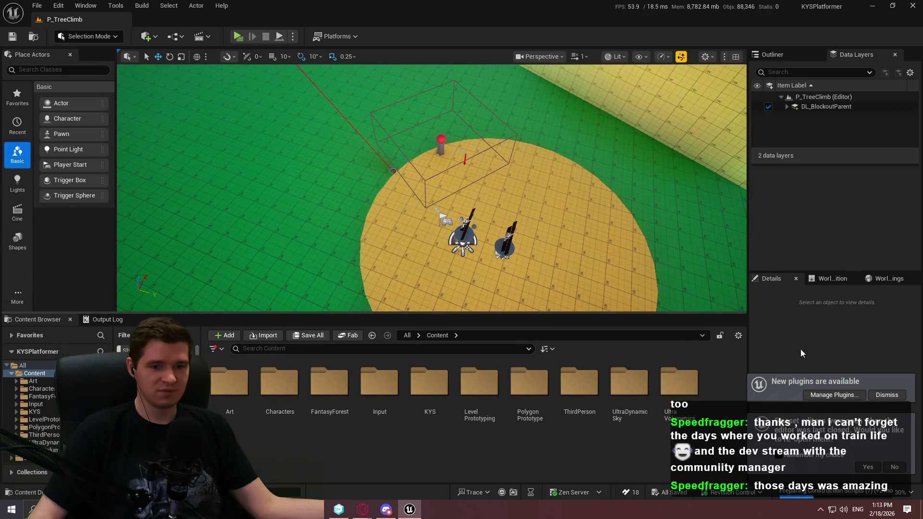
click(887, 394)
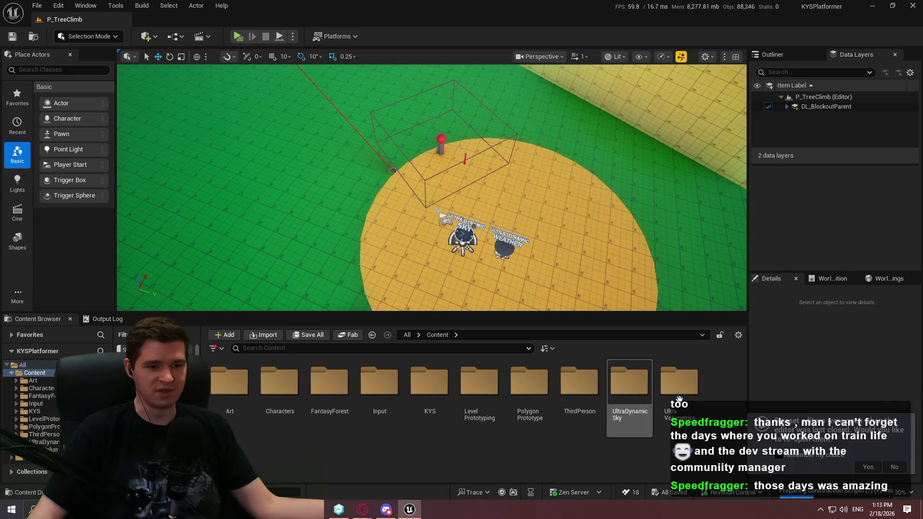
drag(624, 313, 624, 310)
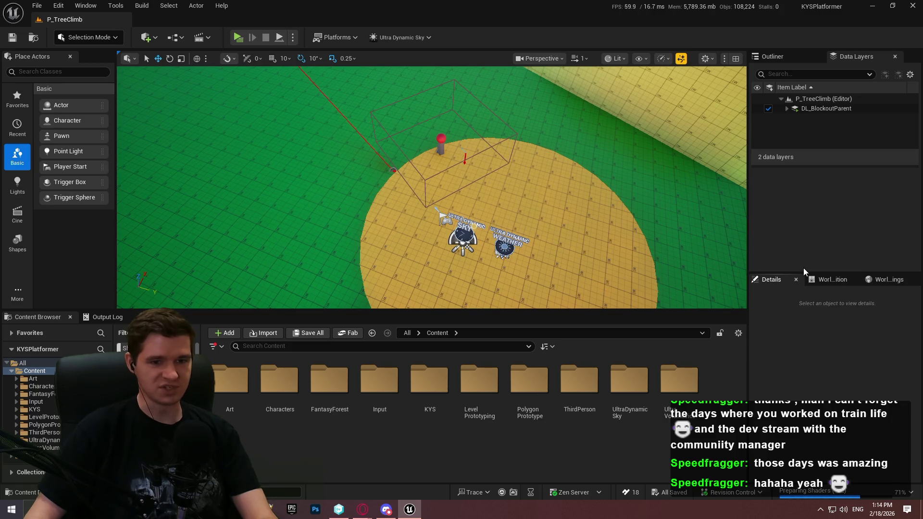
mouse_move(804, 271)
mouse_down()
mouse_move(820, 165)
mouse_move(821, 184)
mouse_up()
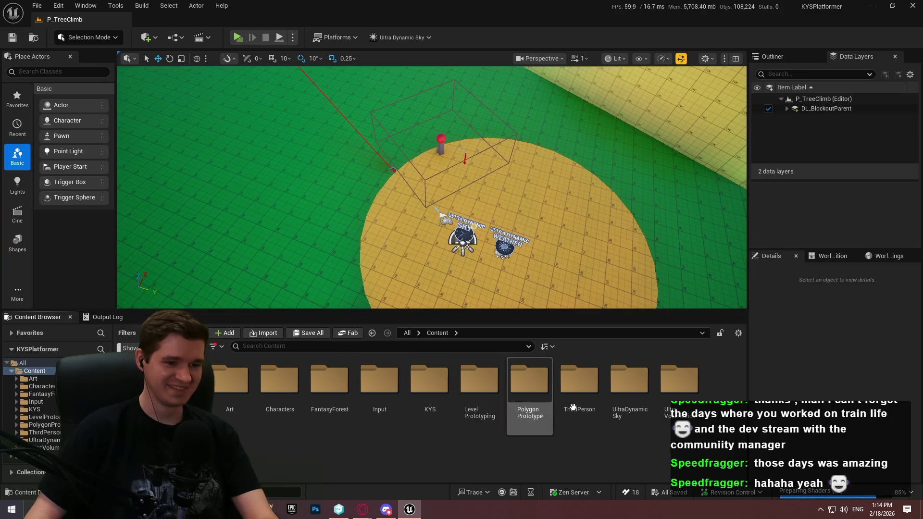
double_click(425, 402)
double_click(479, 394)
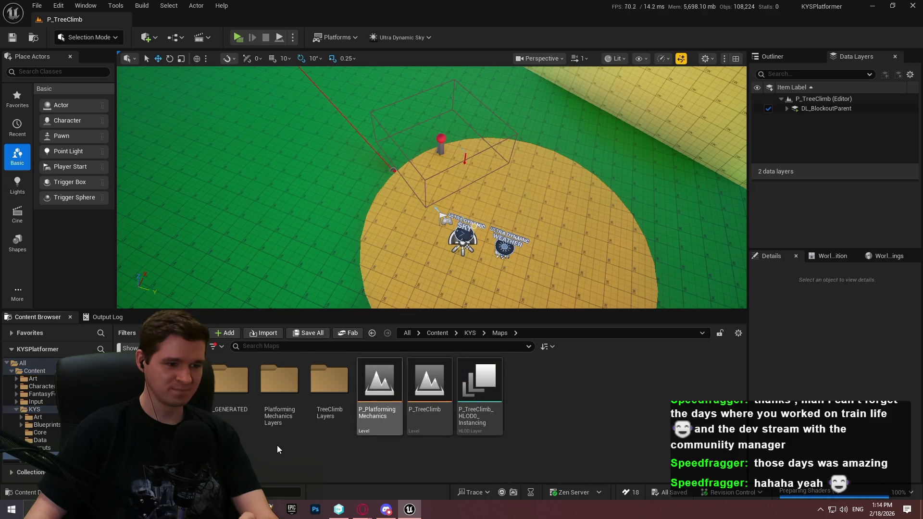
Open P_PlatformingMechanics and place a Cube scaled to Z 4, raised into a pillar
double_click(382, 423)
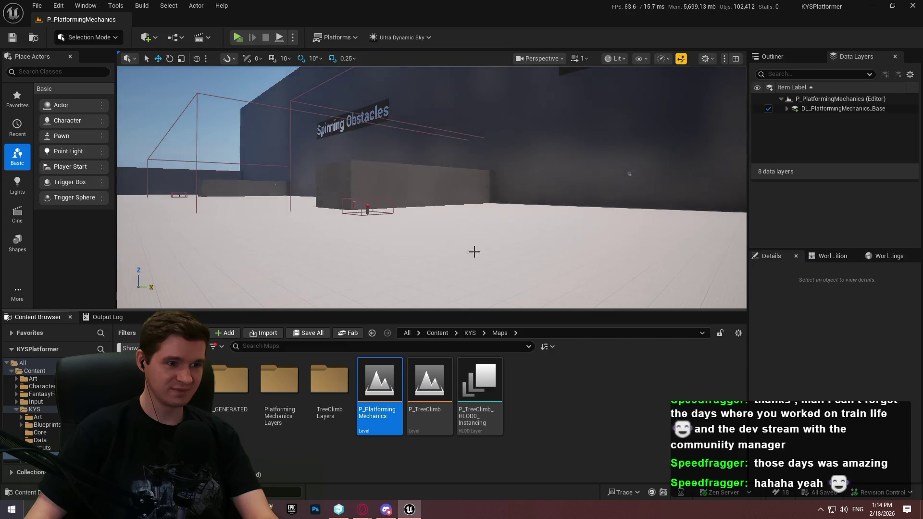
click(17, 243)
mouse_move(61, 105)
mouse_down()
mouse_move(462, 252)
mouse_move(469, 291)
mouse_up()
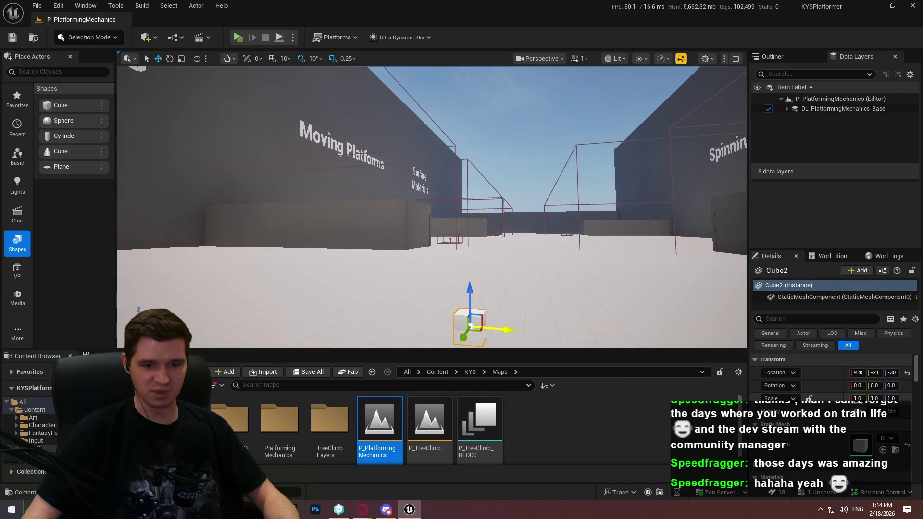
click(892, 399)
text(4)
key(Return)
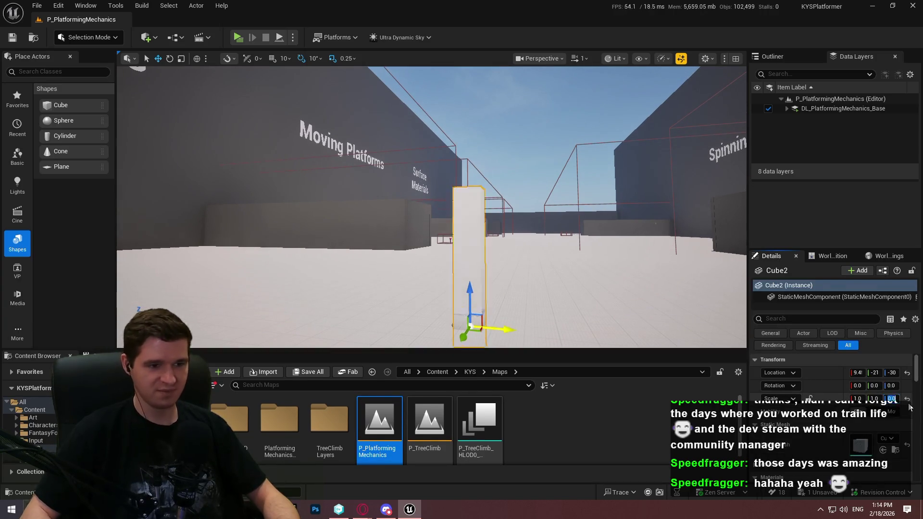
mouse_move(469, 294)
mouse_down()
mouse_move(468, 97)
mouse_move(523, 187)
mouse_move(520, 252)
mouse_move(519, 145)
mouse_move(519, 240)
mouse_move(347, 97)
mouse_up()
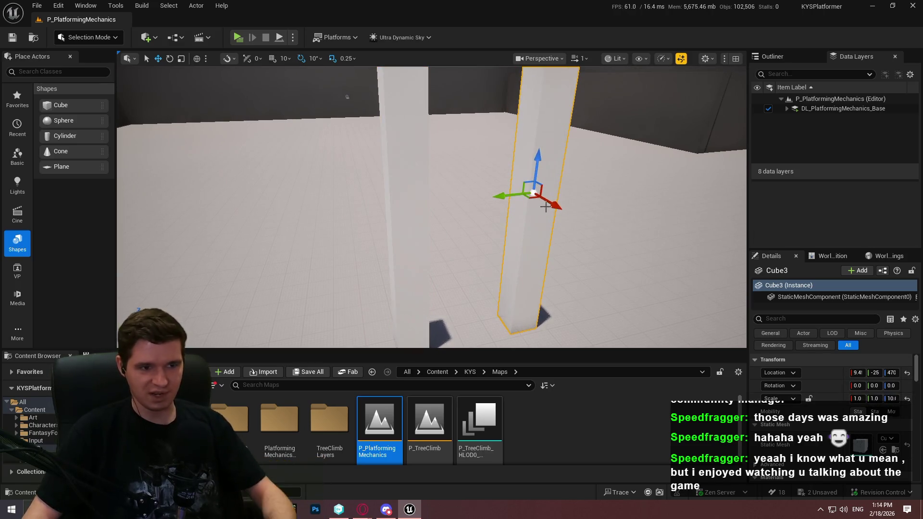
click(874, 398)
text(10)
Turn a cube copy into a flat beam (Scale Y 10, Z 1) on the floor by the pillar
click(893, 399)
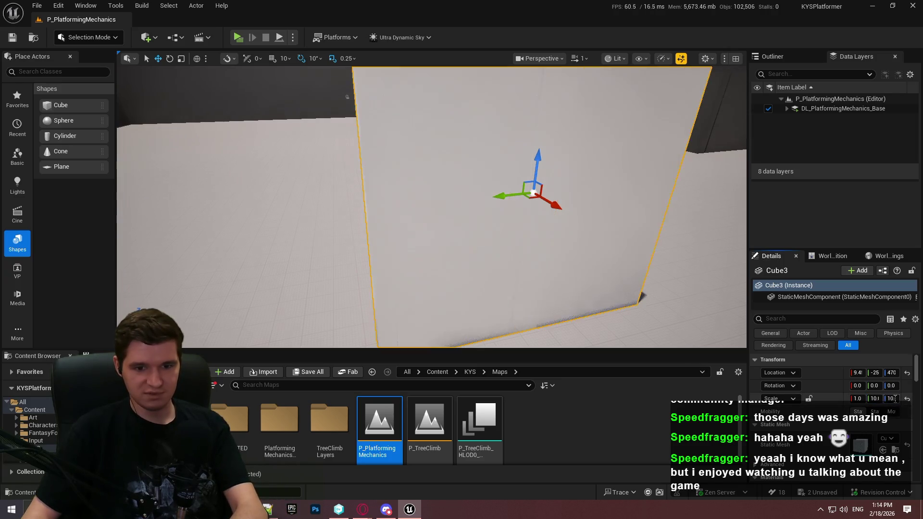
text(1)
key(Return)
drag(539, 165, 540, 219)
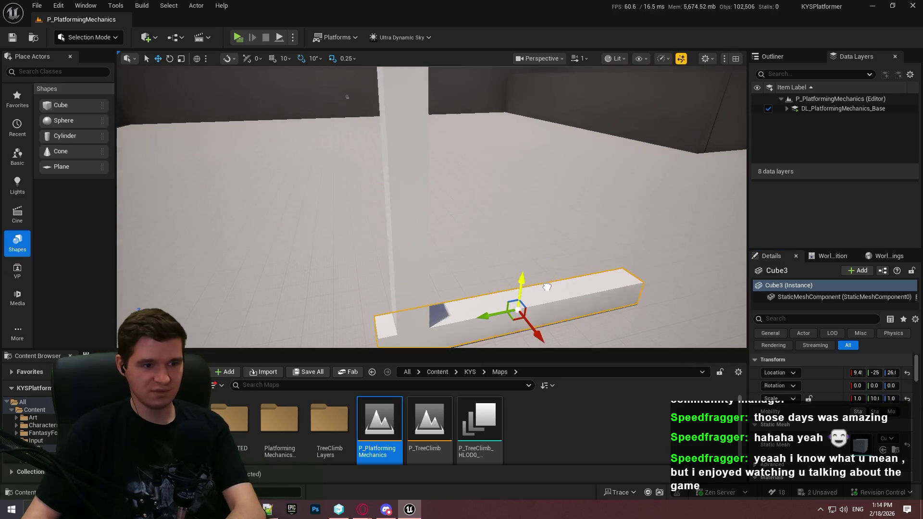
key(f)
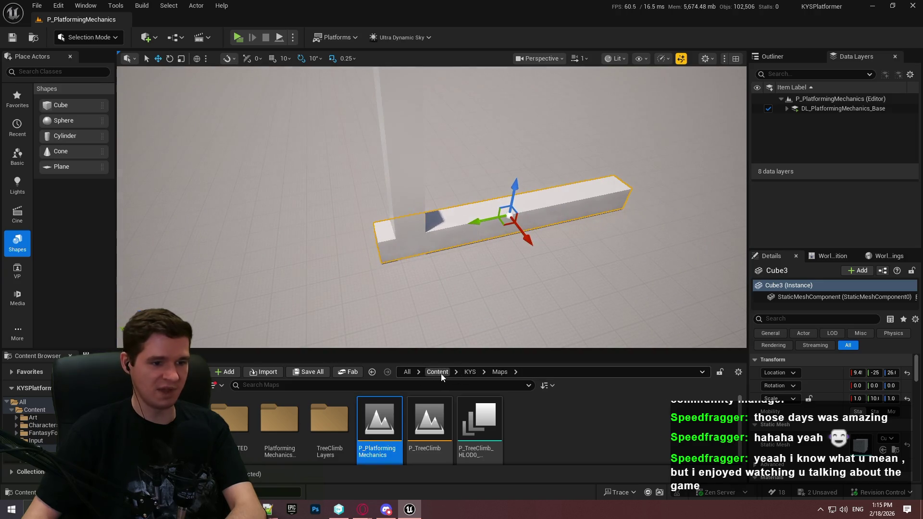
click(437, 371)
double_click(430, 418)
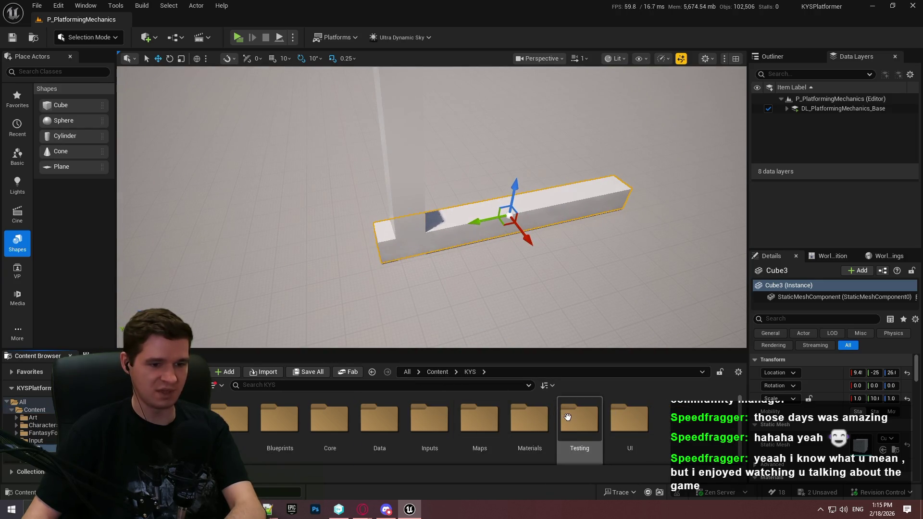
double_click(537, 423)
Apply MI_ProtoGrid Grey to the beam, stretch it to Scale Y 20 and slide it along Y
double_click(335, 437)
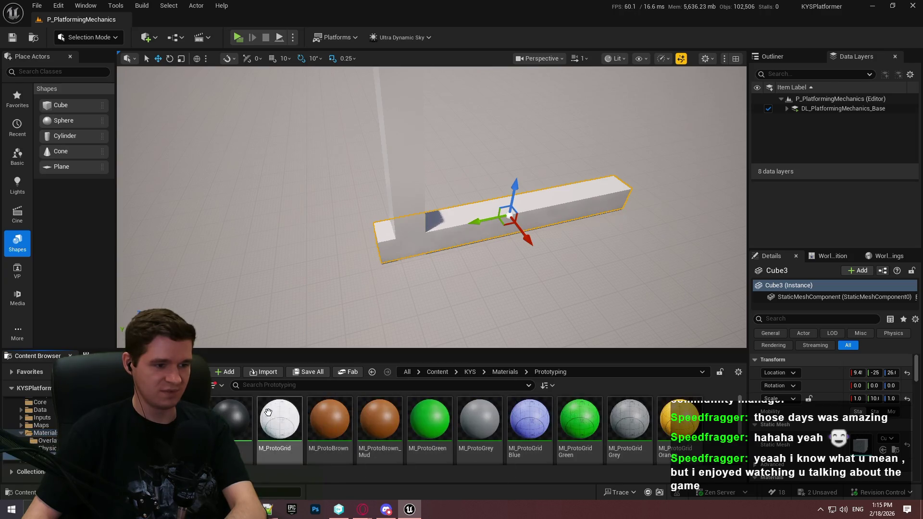
mouse_move(629, 423)
mouse_down()
mouse_move(439, 229)
mouse_move(457, 233)
mouse_up()
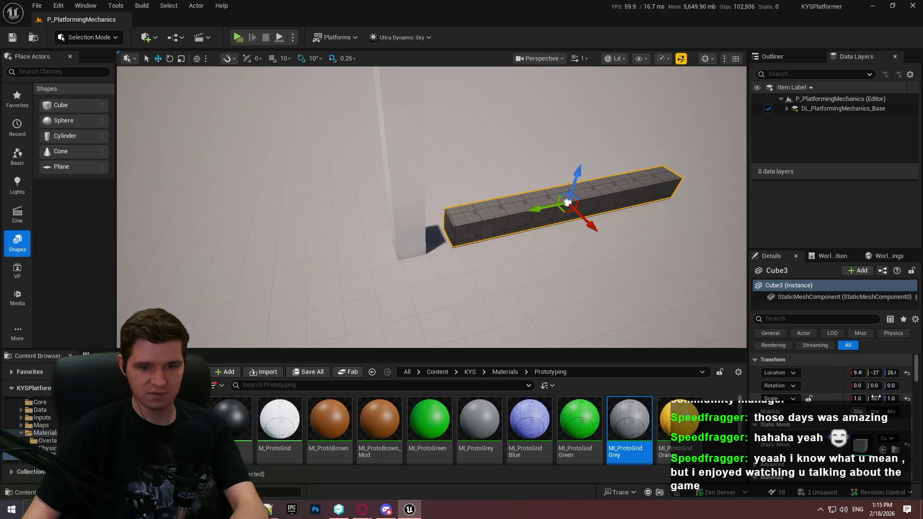
text(20)
key(Return)
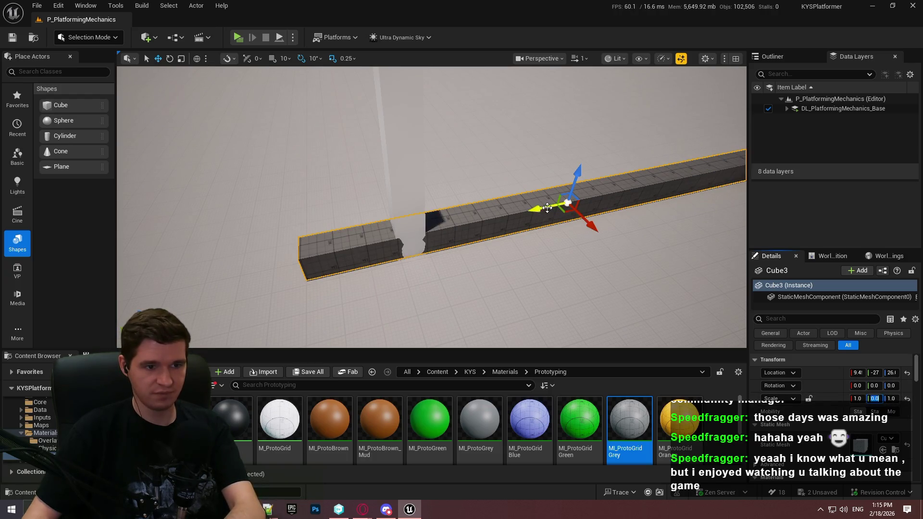
drag(547, 207, 615, 201)
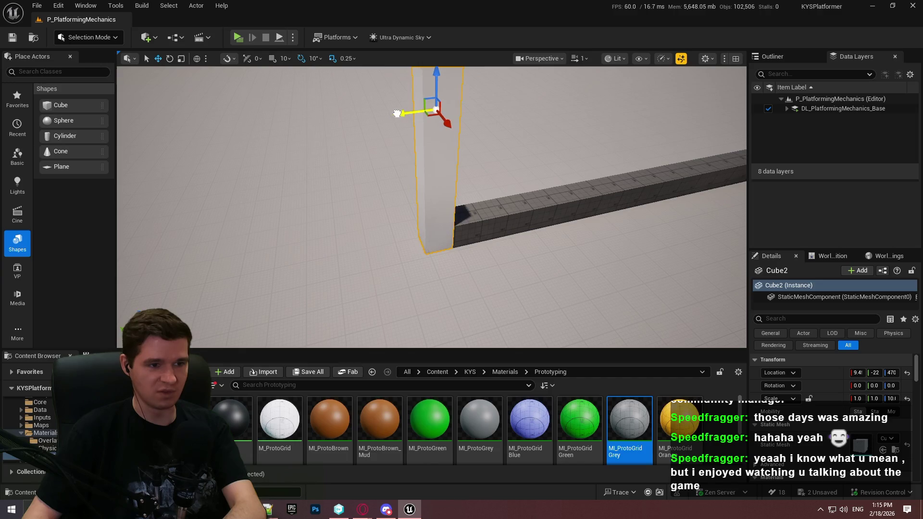
mouse_move(418, 135)
mouse_down()
mouse_move(413, 97)
mouse_move(414, 183)
mouse_move(390, 175)
mouse_up()
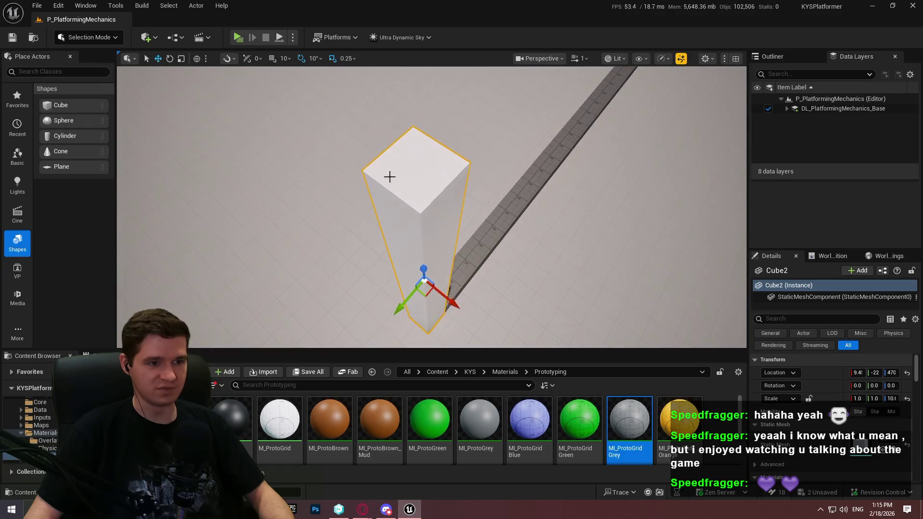
right_click(407, 169)
Play from the pillar top in fullscreen, walk the character off onto the grid beam, then stop
click(475, 491)
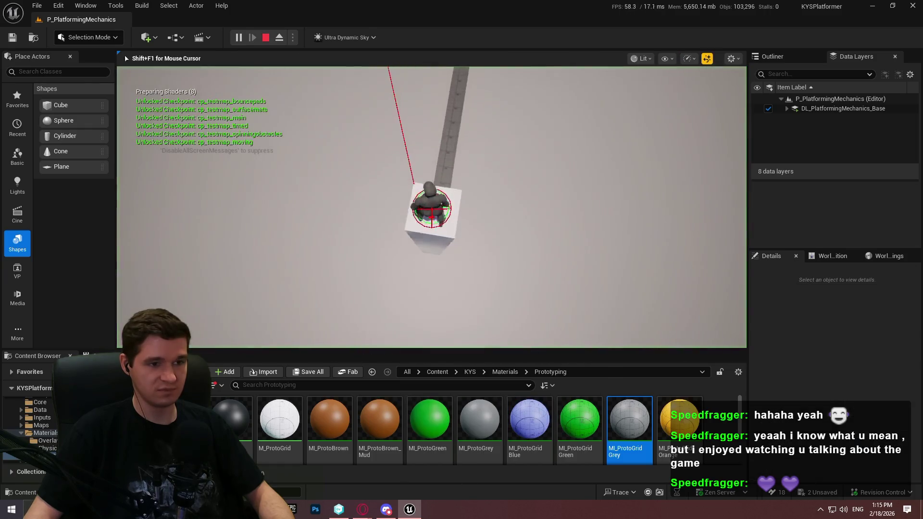
key(w)
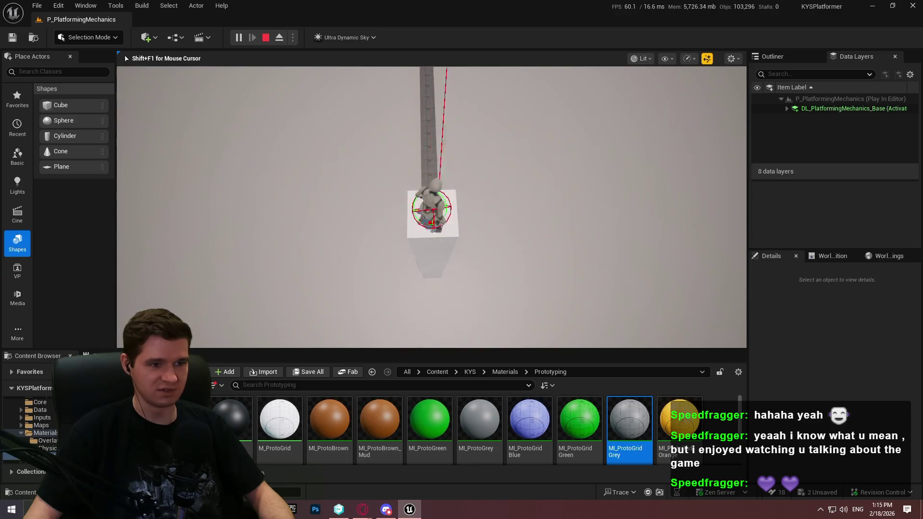
key(F11)
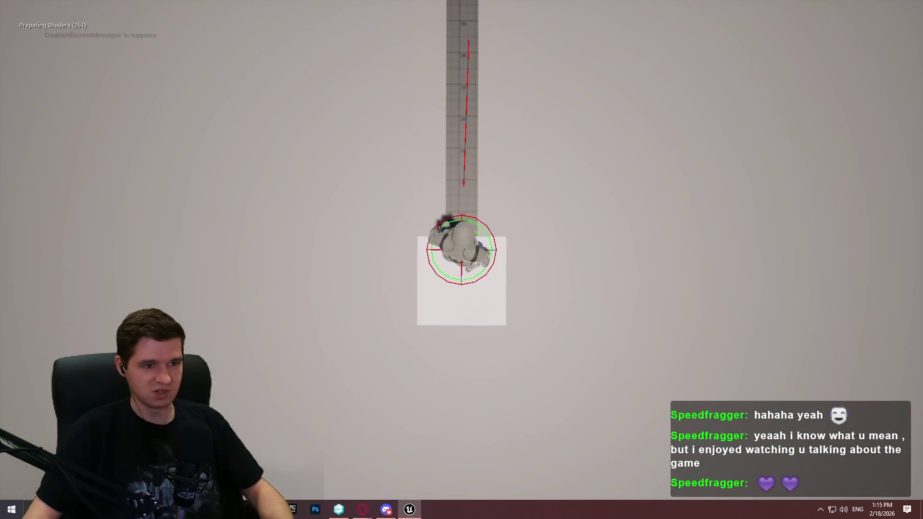
key(s)
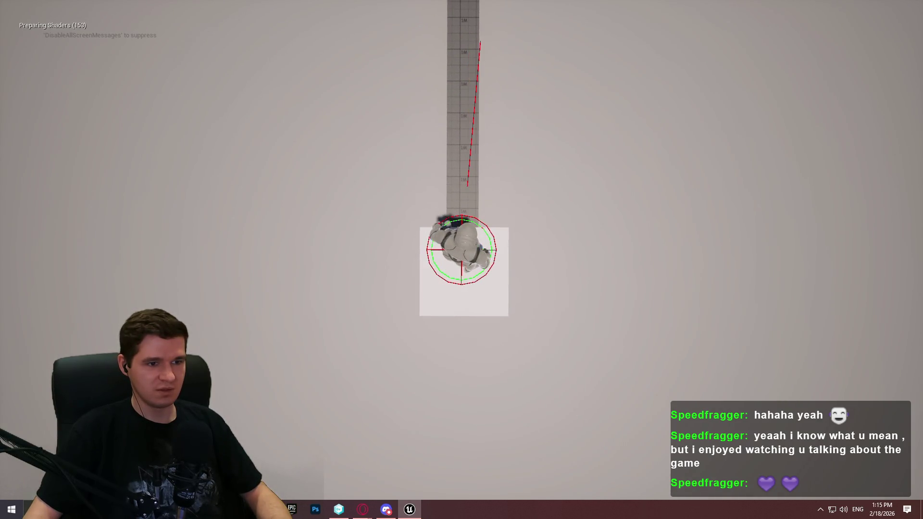
key(w)
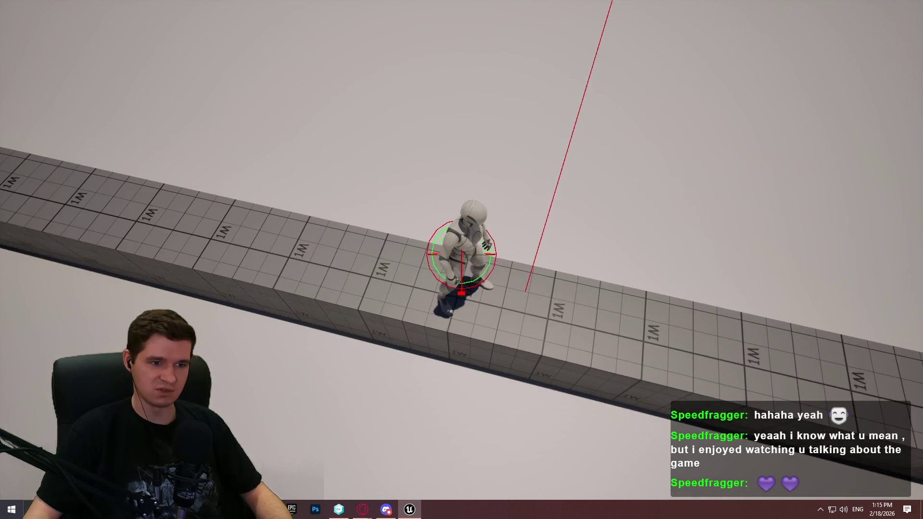
key(Escape)
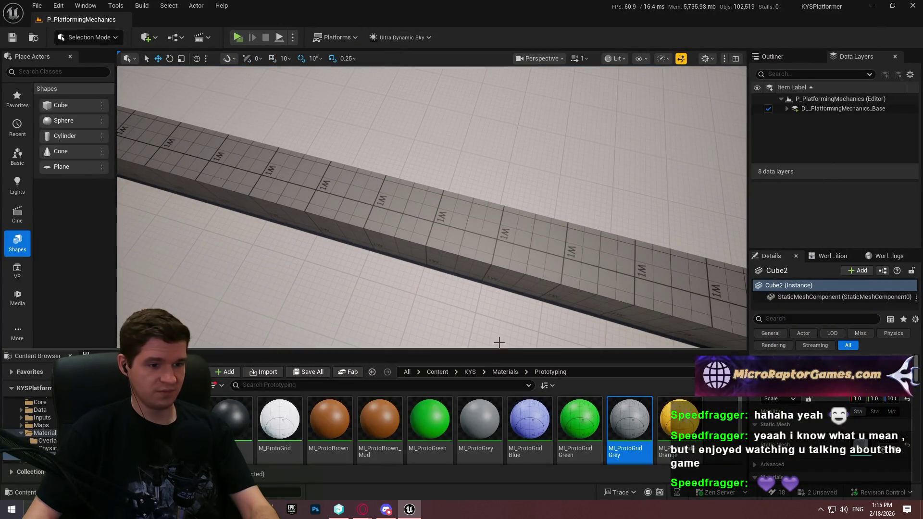
Browse to ThirdPerson/Blueprints and open BP_ThirdPersonCharacter
drag(496, 332, 496, 369)
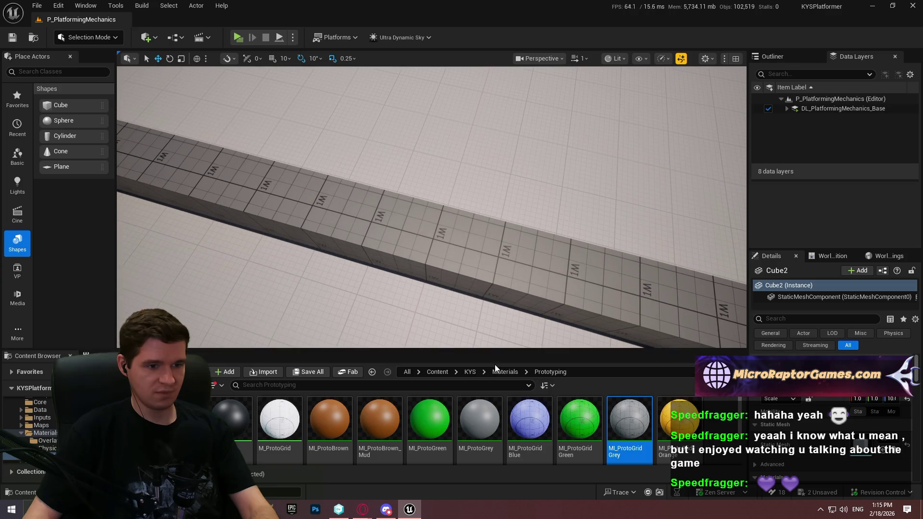
click(470, 373)
drag(477, 316, 477, 195)
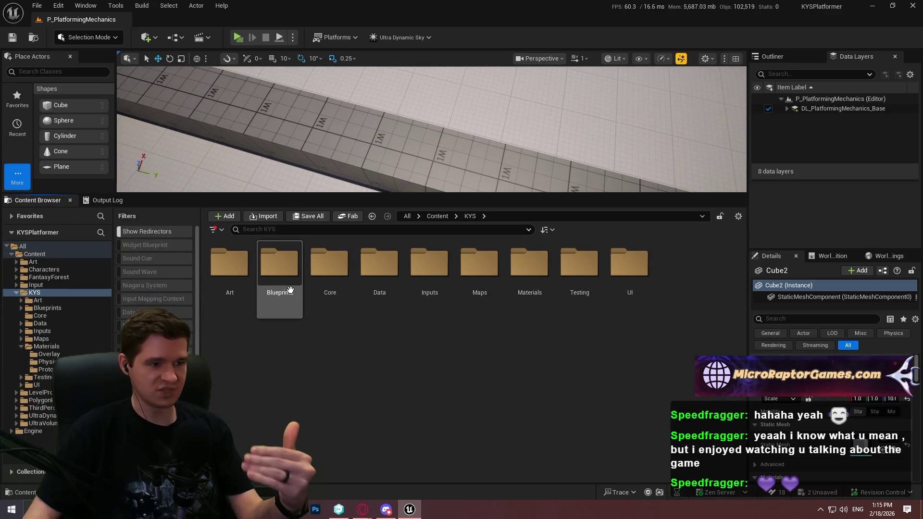
double_click(280, 265)
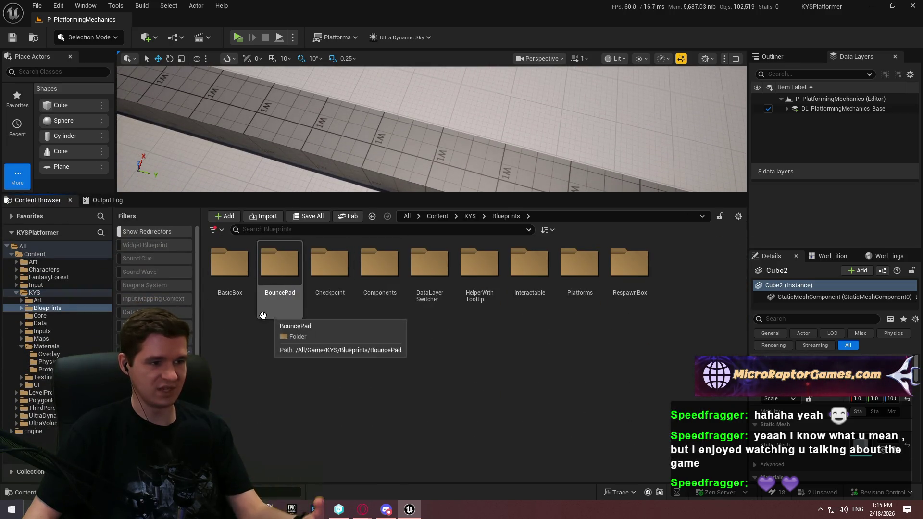
click(470, 217)
click(438, 217)
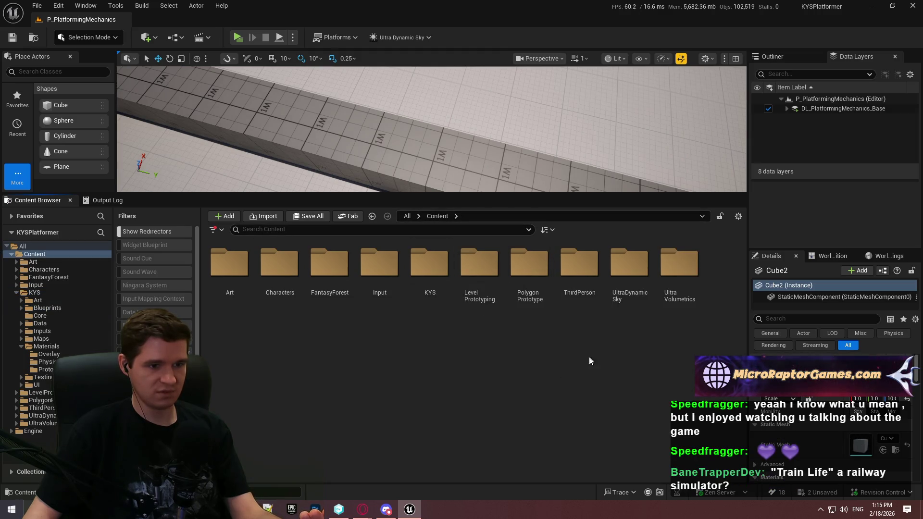
double_click(579, 288)
click(281, 293)
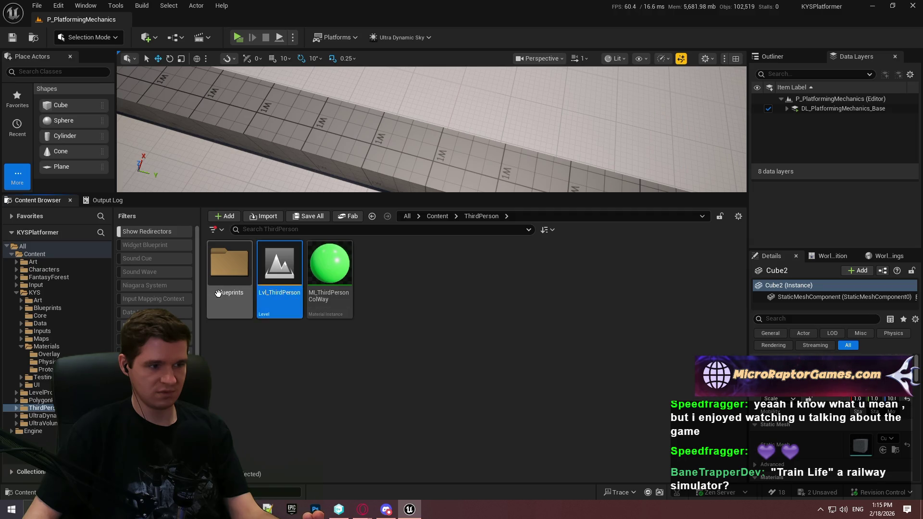
double_click(236, 303)
double_click(243, 298)
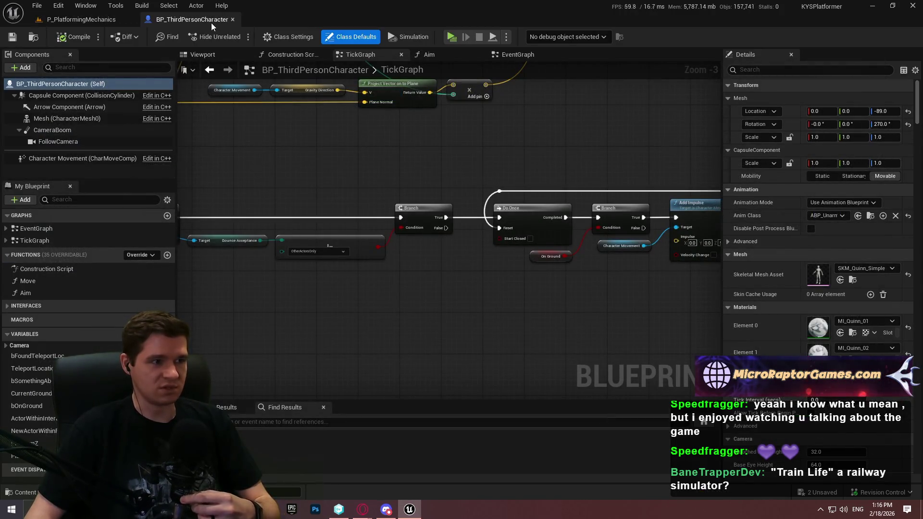
Check Character Movement's air control settings (Air Control 0.0, Boost Multiplier 2.0), then return to the pillar
scroll(389, 257, down, 3)
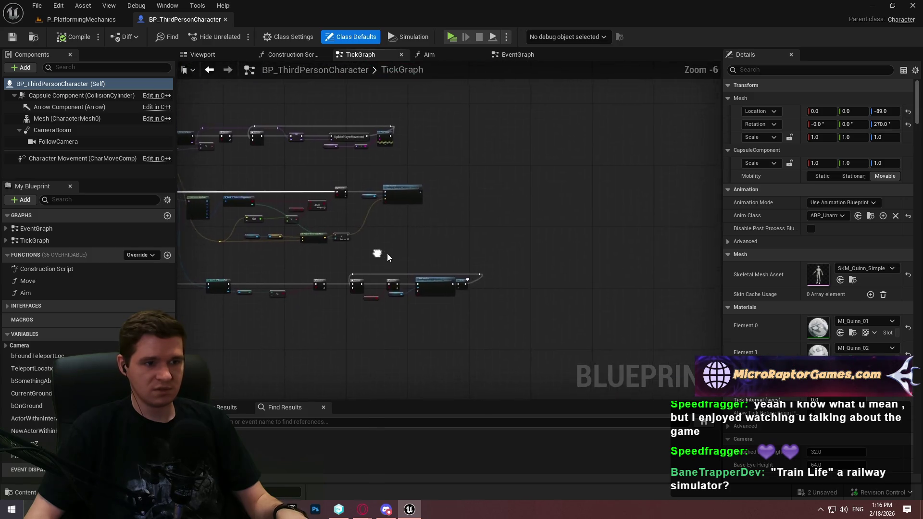
drag(388, 257, 566, 255)
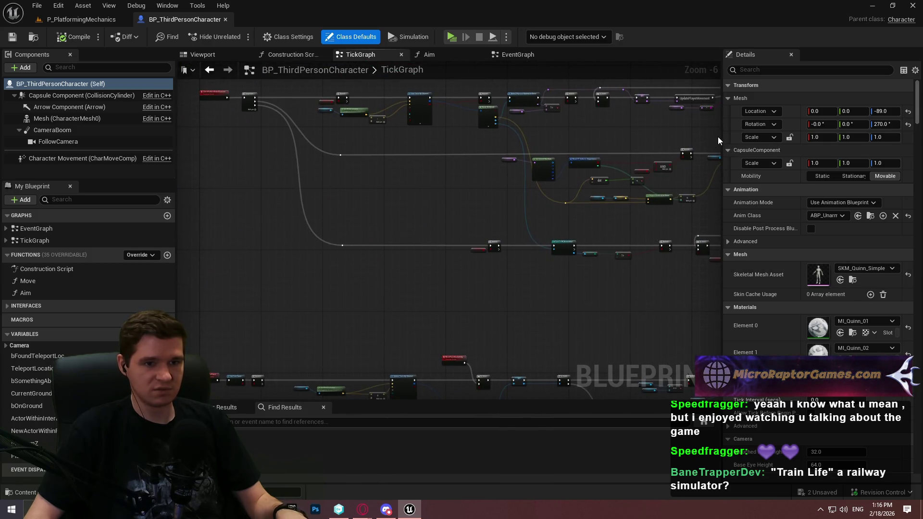
drag(744, 132, 773, 129)
mouse_move(568, 245)
mouse_down()
mouse_move(628, 76)
mouse_move(379, 135)
mouse_up()
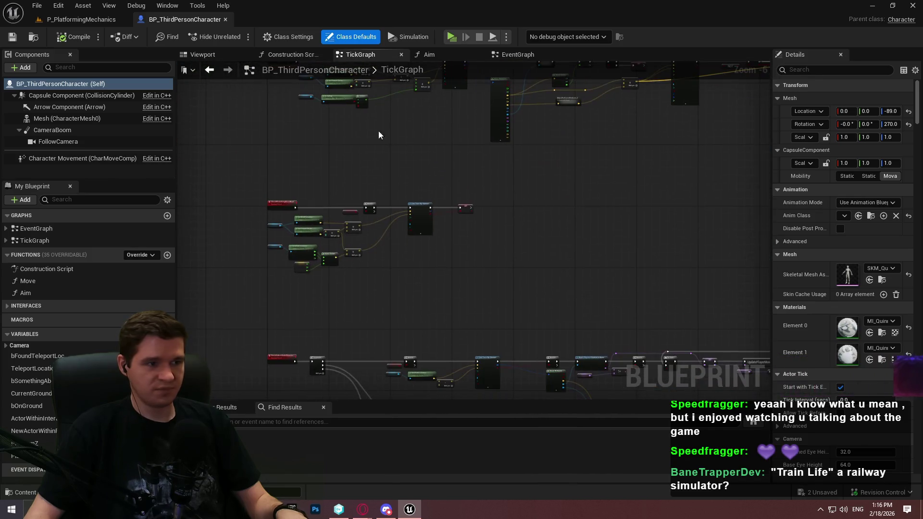
click(48, 159)
mouse_move(772, 100)
mouse_down()
mouse_move(645, 96)
mouse_move(673, 94)
mouse_up()
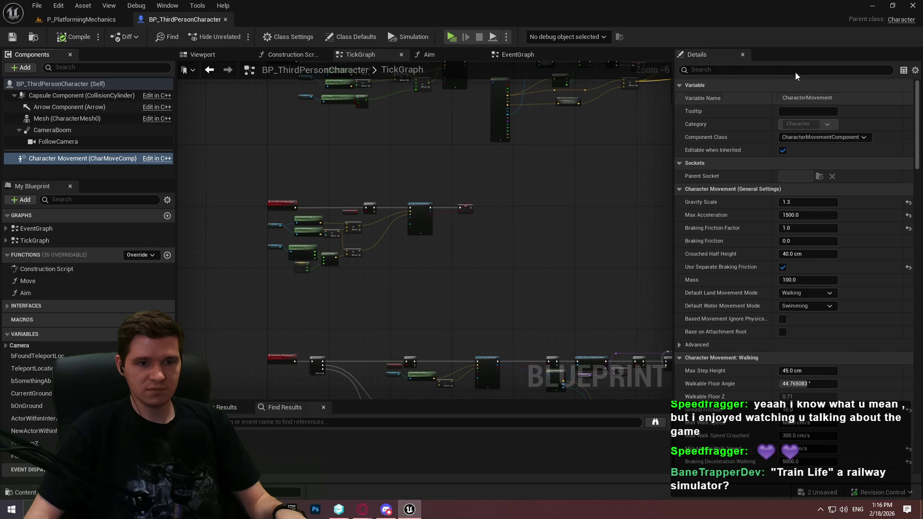
click(765, 70)
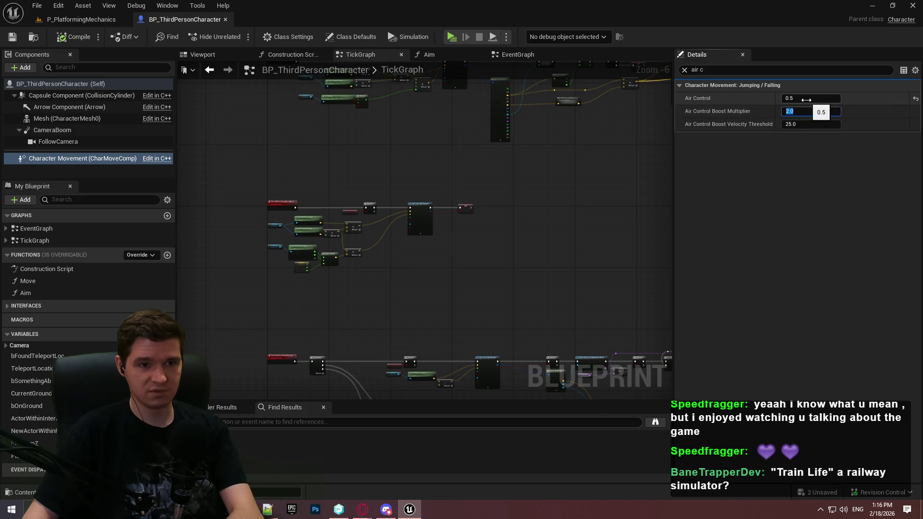
click(89, 21)
mouse_move(447, 86)
mouse_down()
mouse_move(447, 116)
mouse_move(433, 111)
mouse_move(447, 86)
mouse_up()
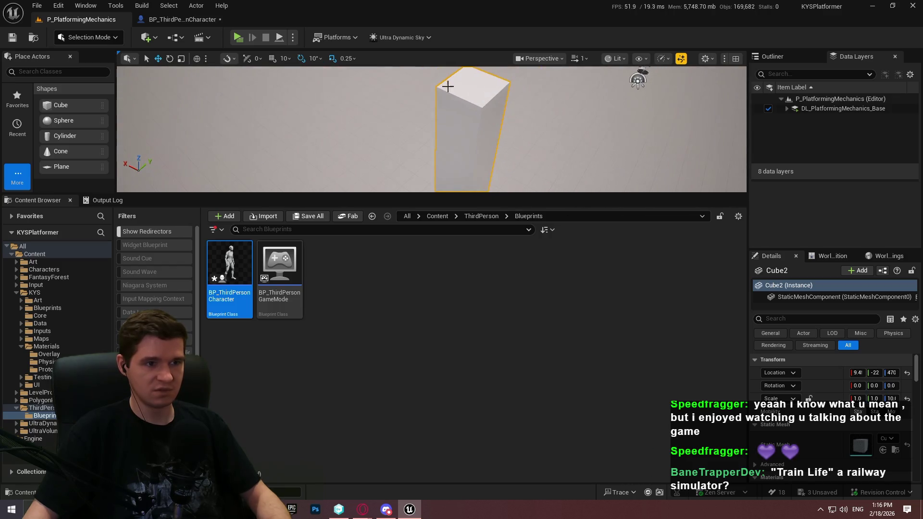
Play from the pillar top and test several jumps along the grid beam, then stop
right_click(470, 87)
click(535, 411)
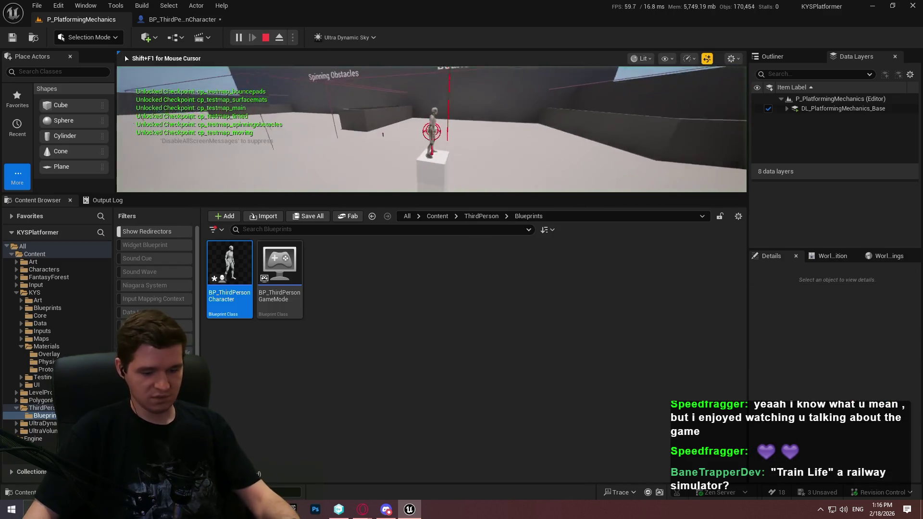
key(w)
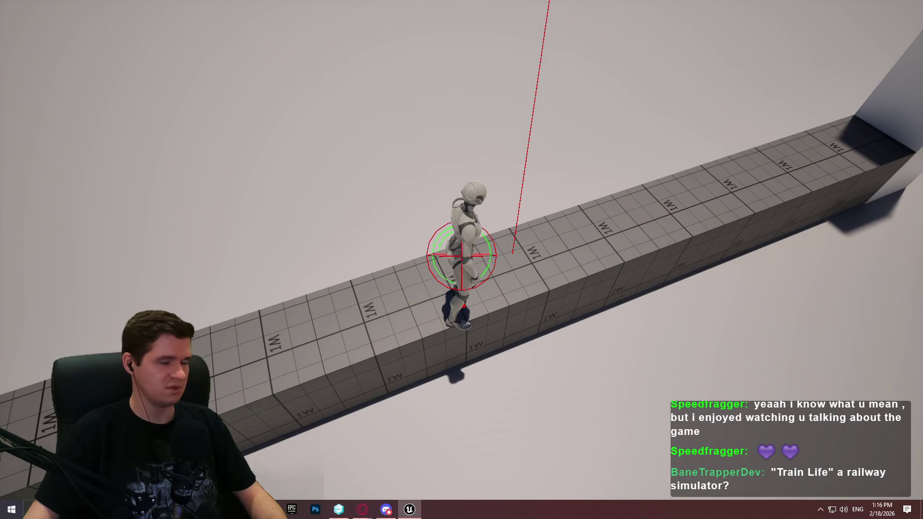
key(space)
key(space)
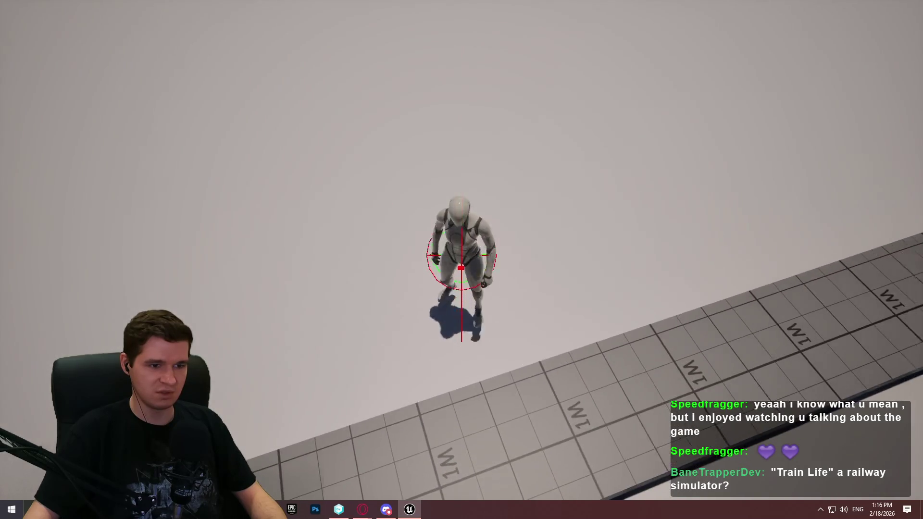
key(space)
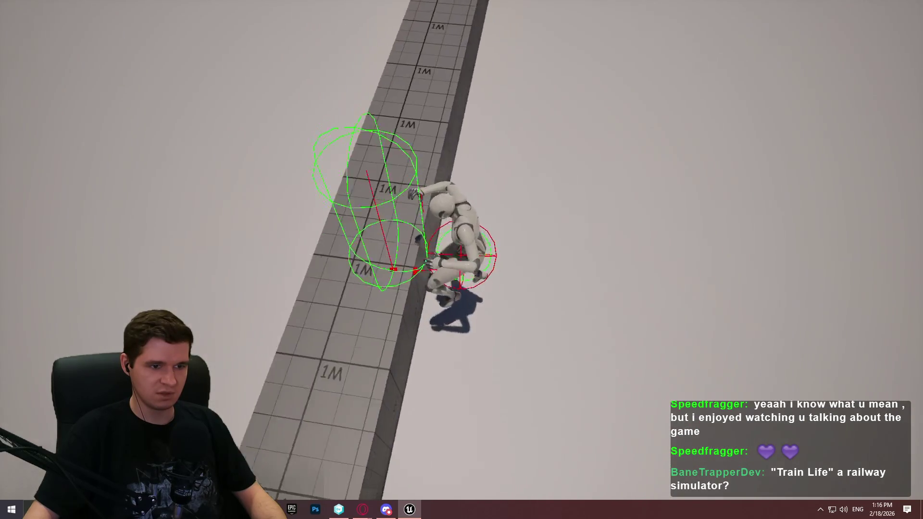
key(space)
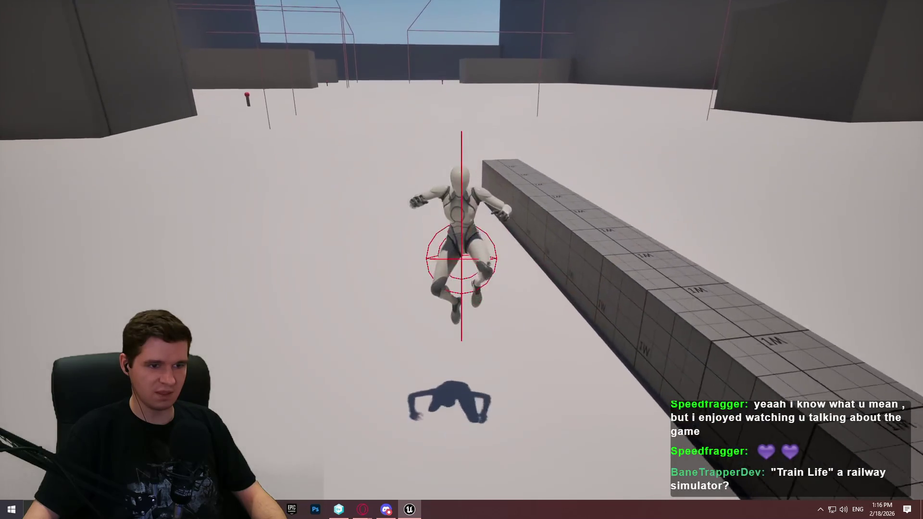
key(space)
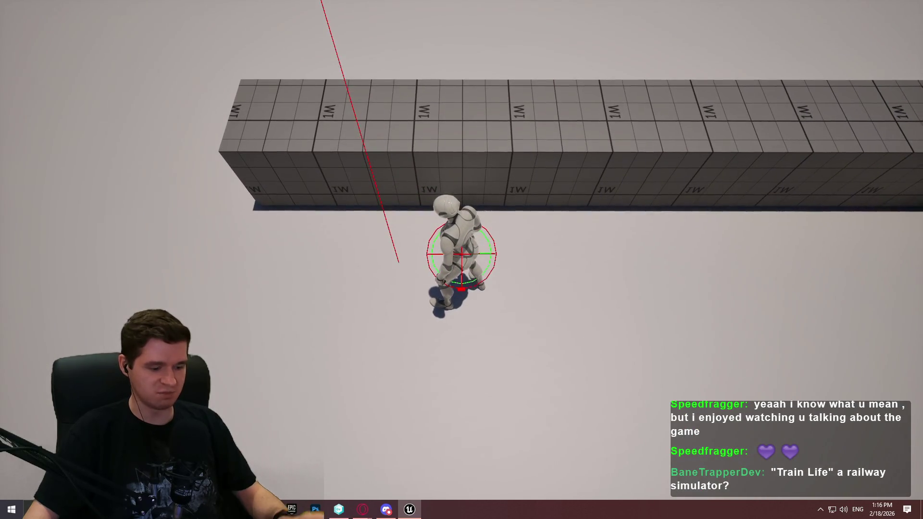
key(space)
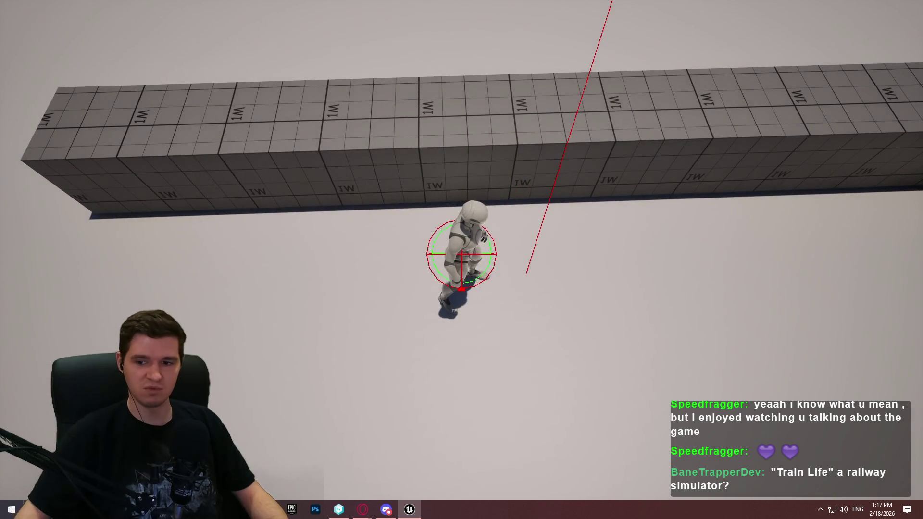
key(Escape)
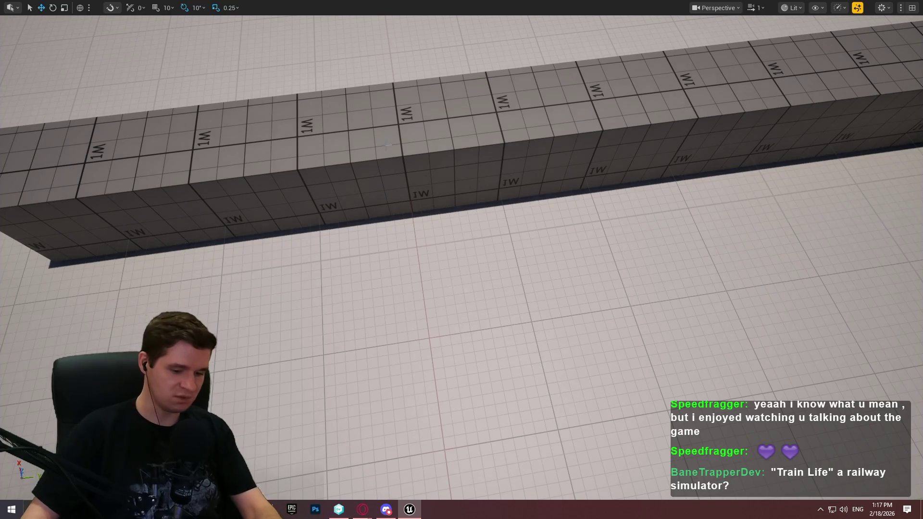
key(F11)
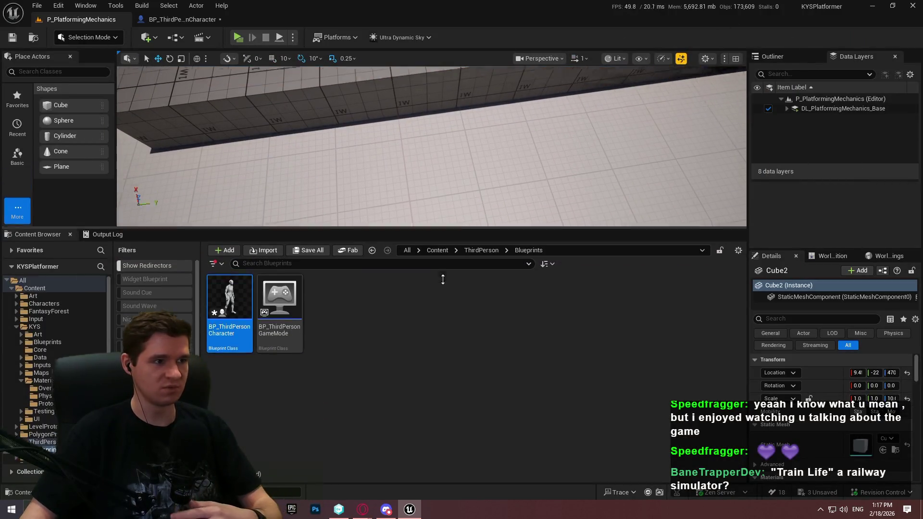
Set BP_ThirdPersonCharacter's Air Control Boost Multiplier to 0.0
click(182, 19)
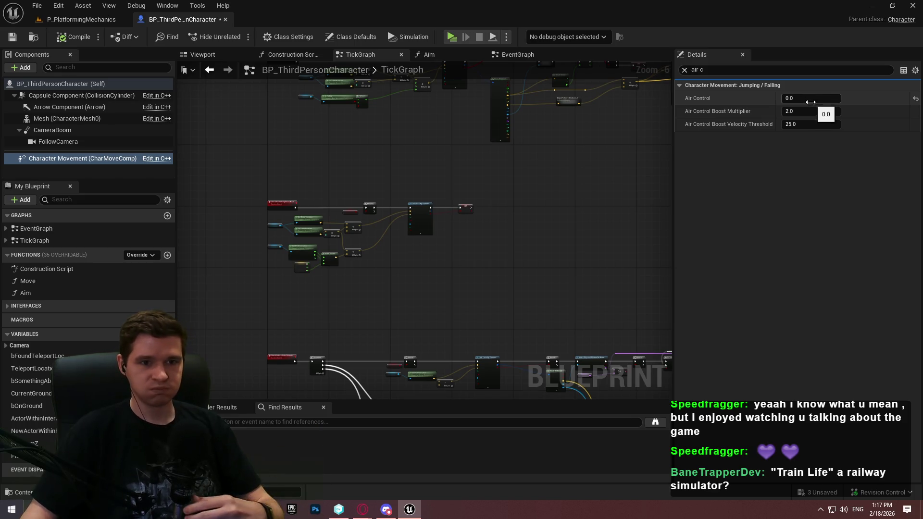
text(0)
key(Return)
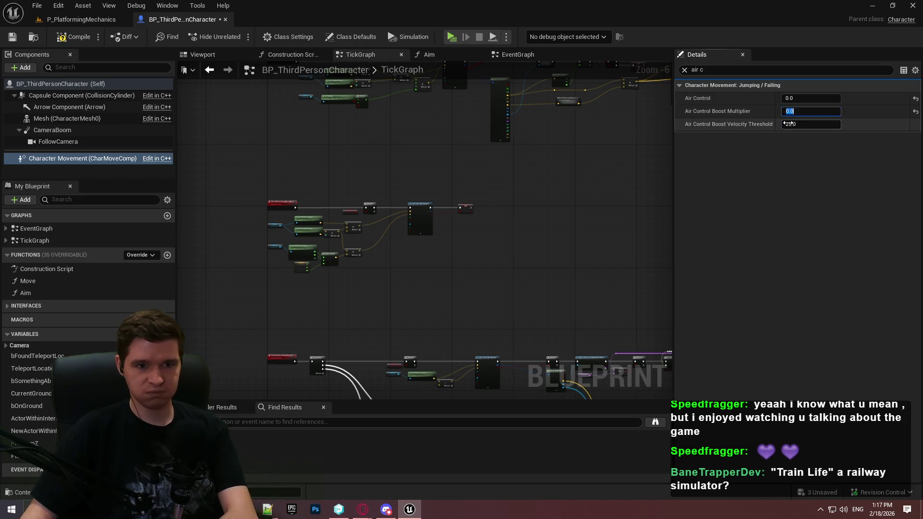
Launch a standalone game preview (Alt+P) and run toward the pillar, jumping repeatedly
click(82, 19)
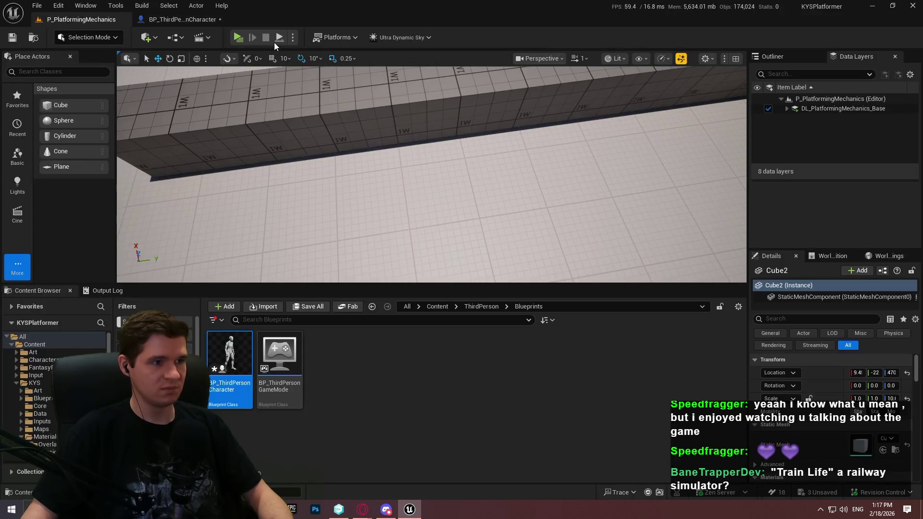
key(alt+p)
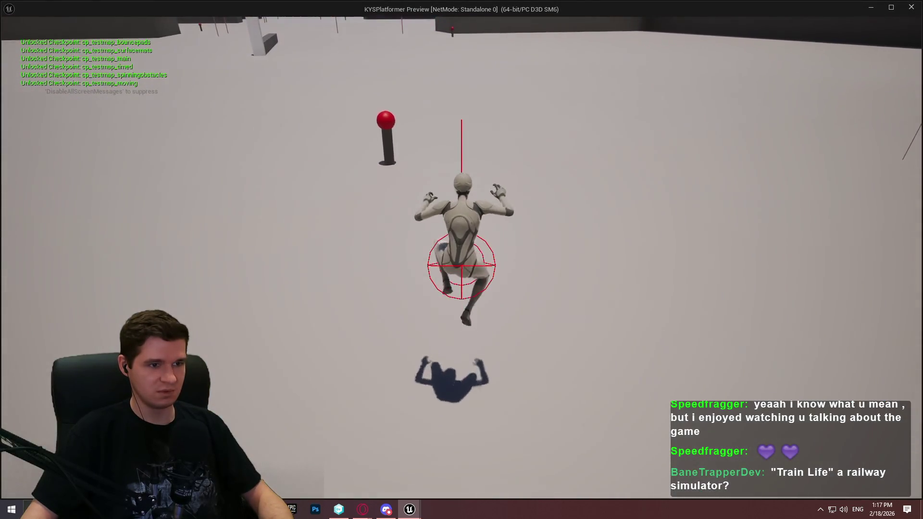
key(w)
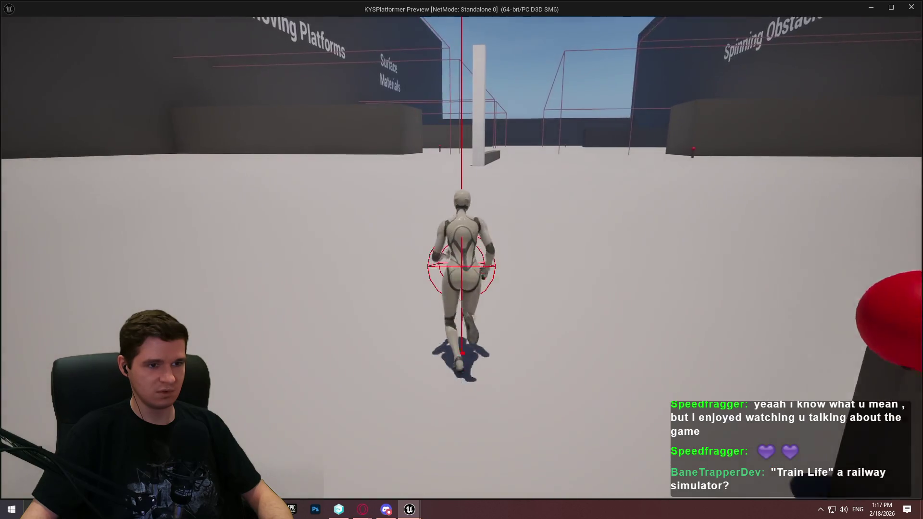
key(space)
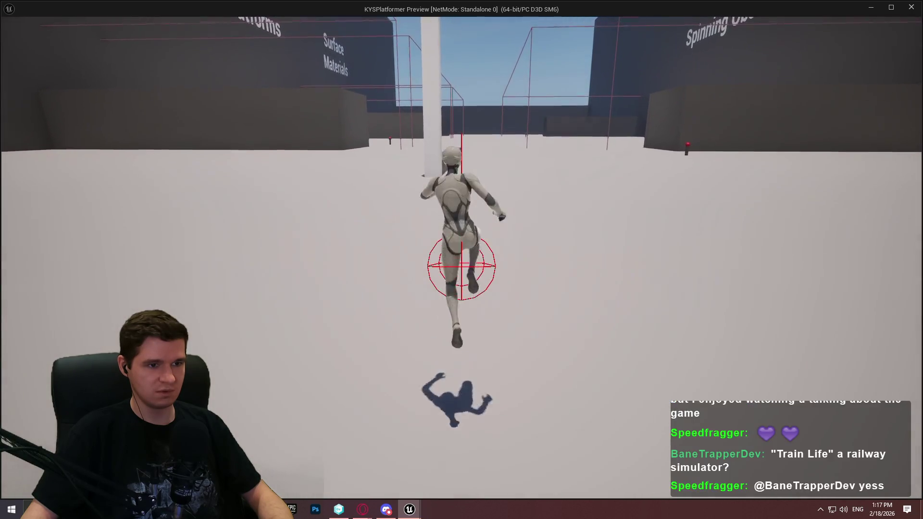
key(space)
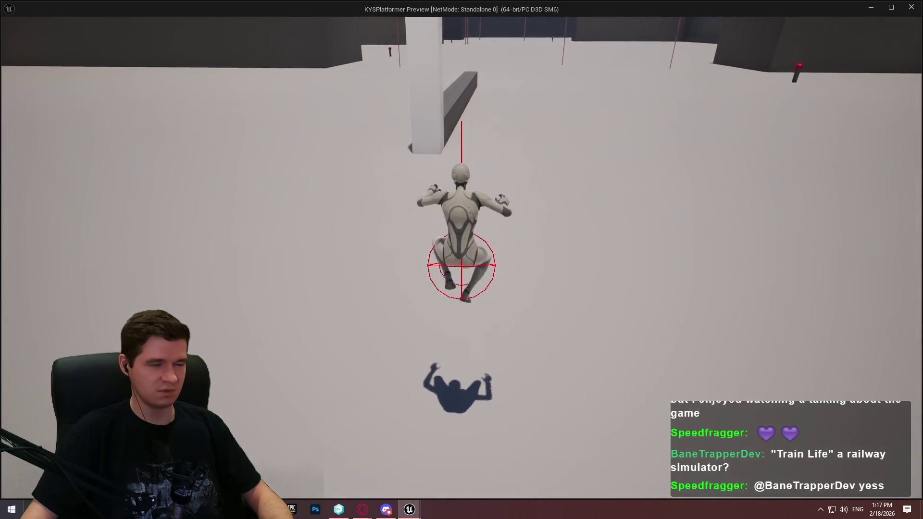
key(space)
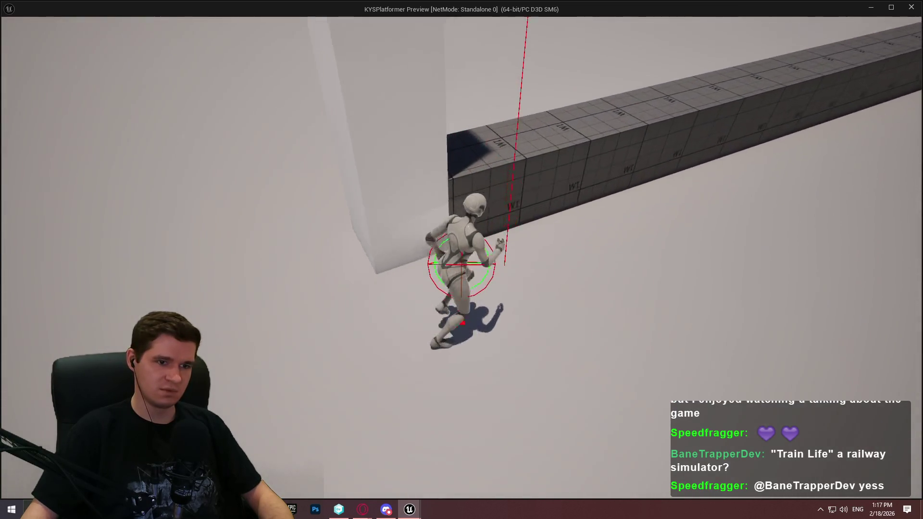
key(space)
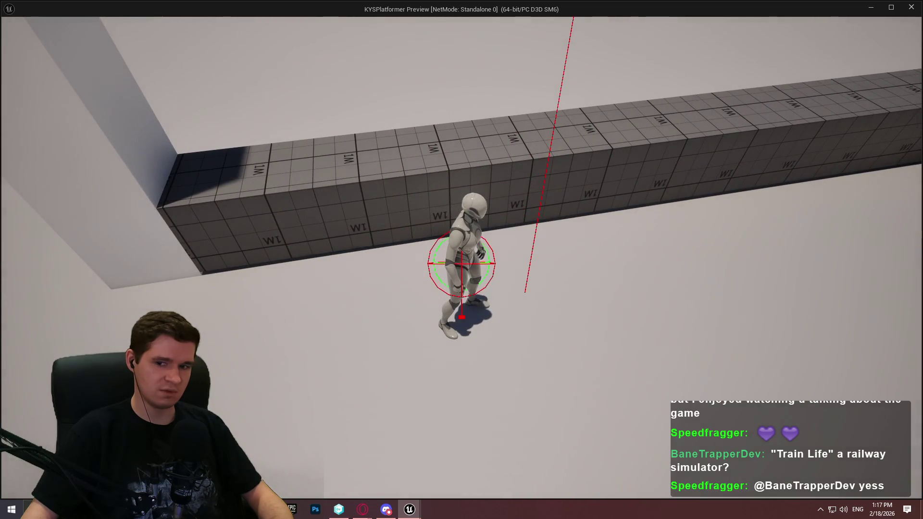
key(space)
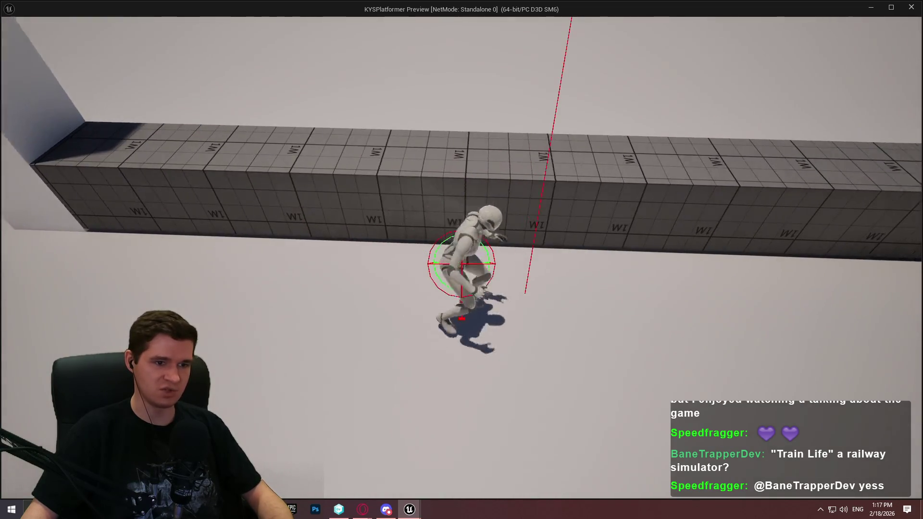
key(space)
Keep jumping along the gridded beam to test mid-air steering, then stop the preview
key(space)
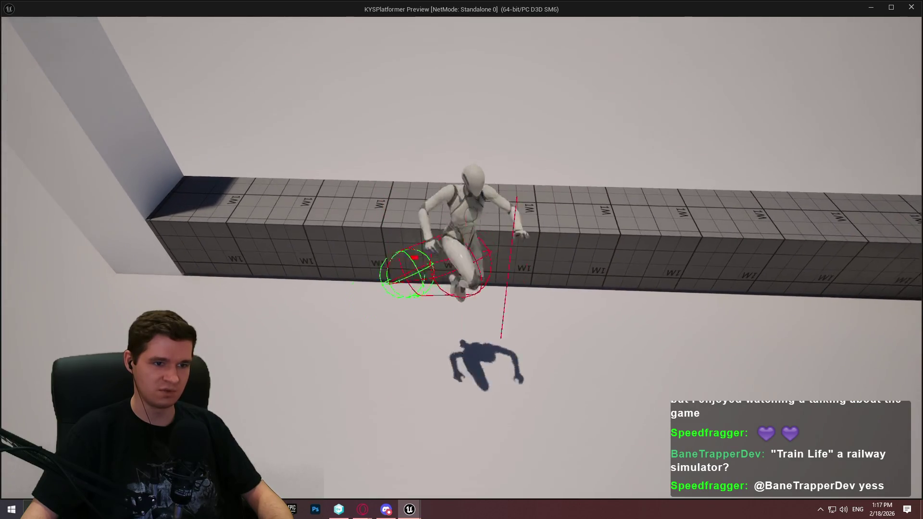
key(space)
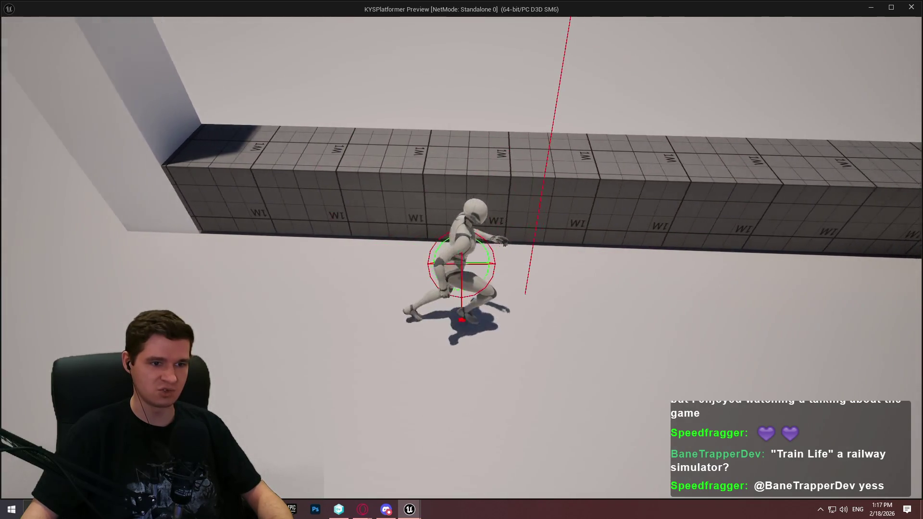
key(space)
key(space)
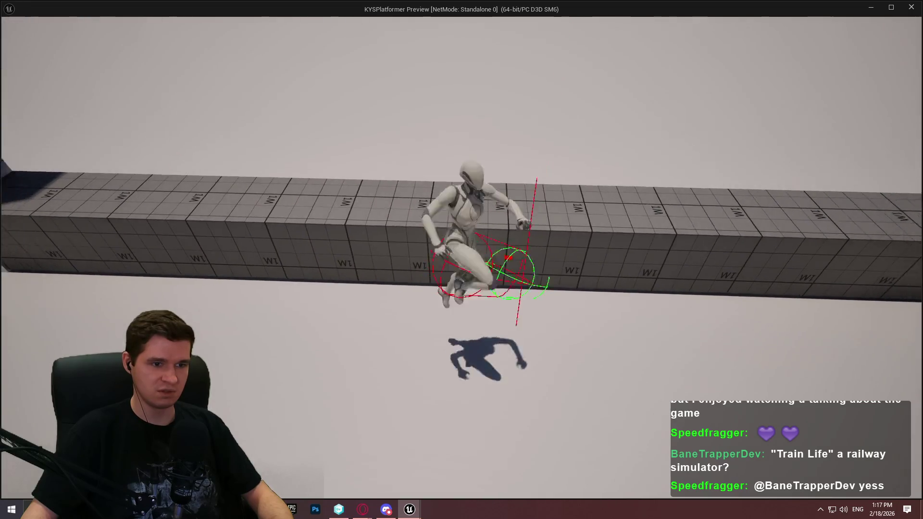
key(space)
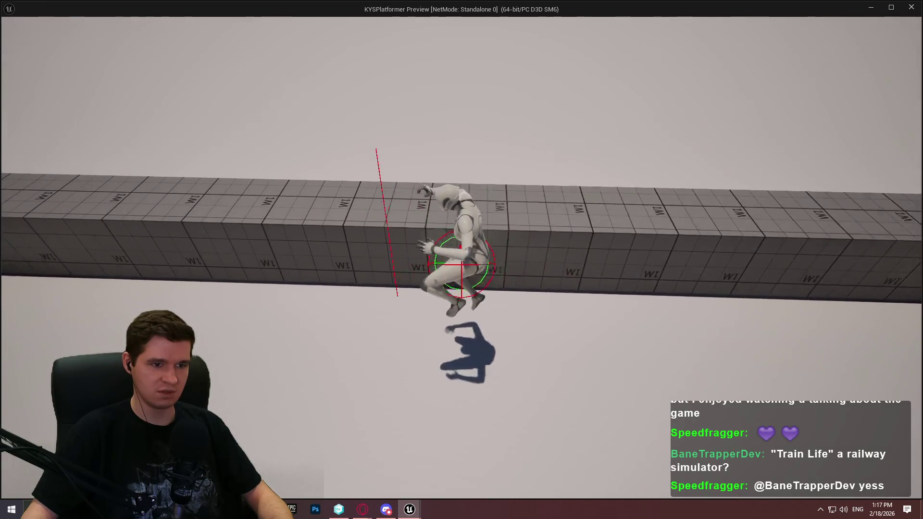
key(space)
key(space)
key(space)
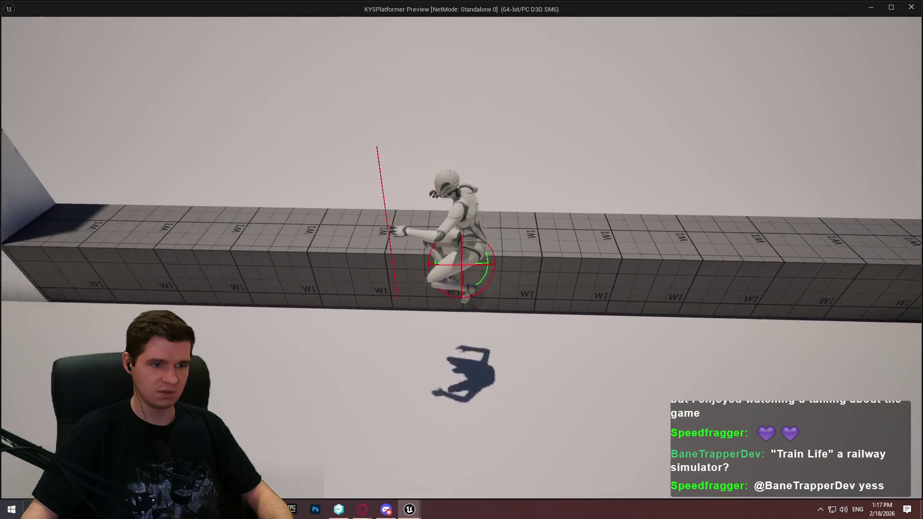
key(space)
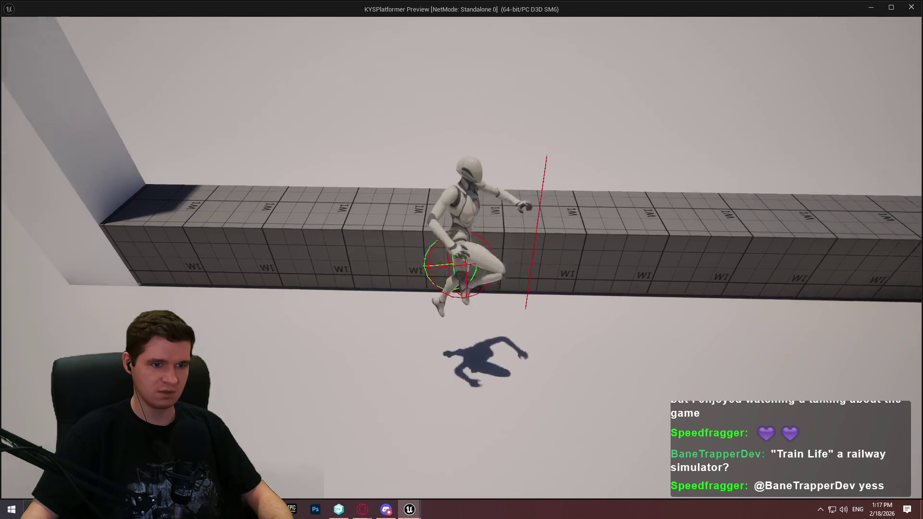
key(space)
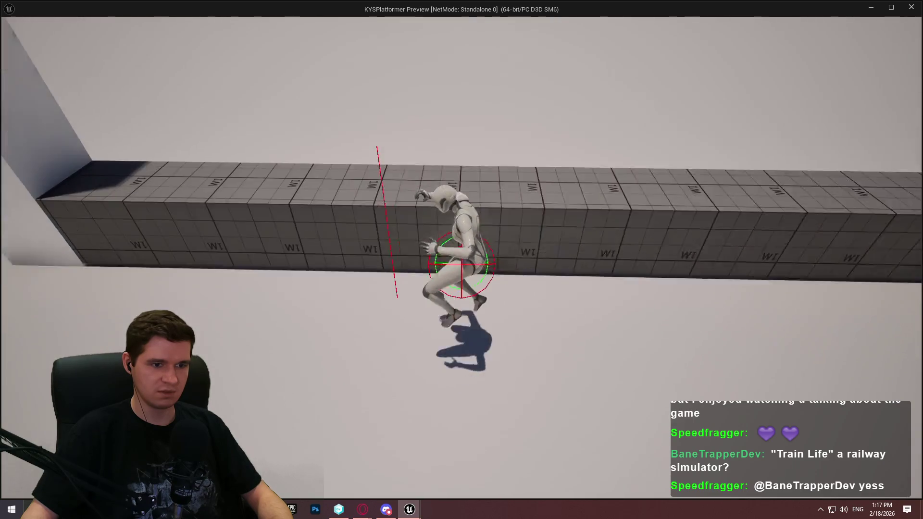
key(space)
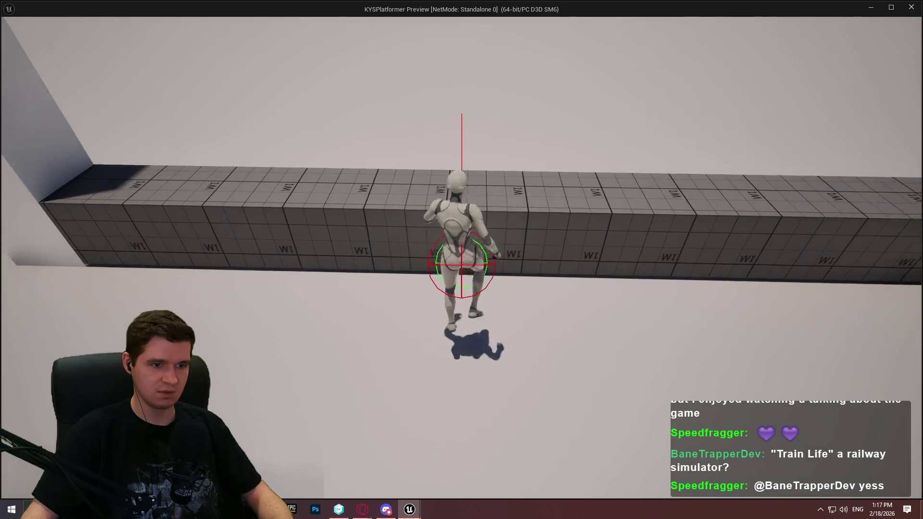
key(space)
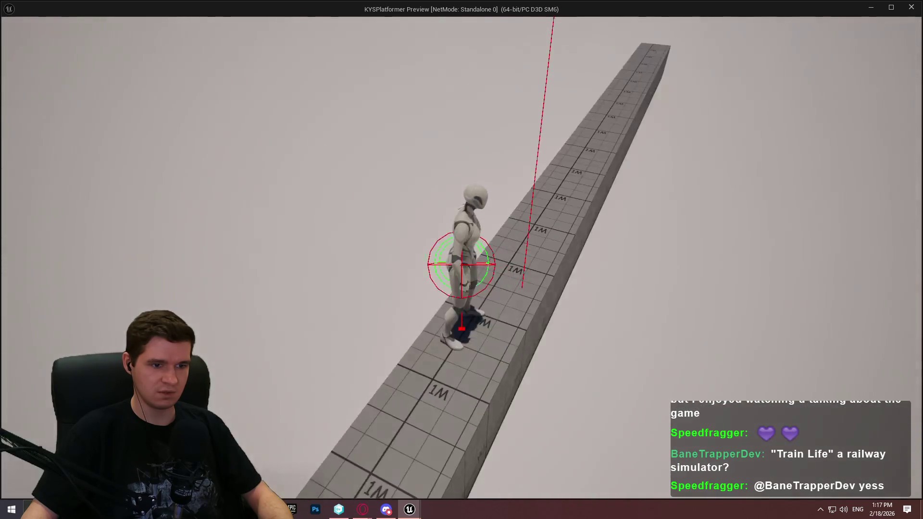
key(space)
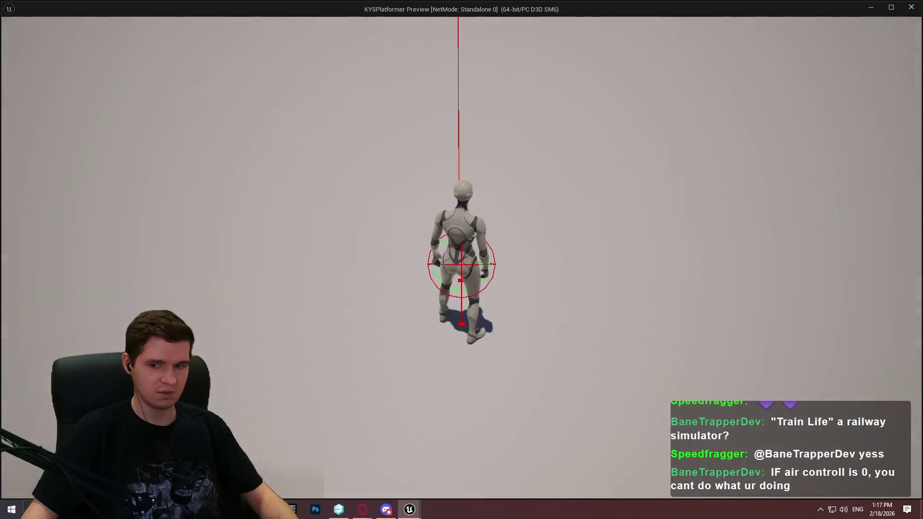
key(Escape)
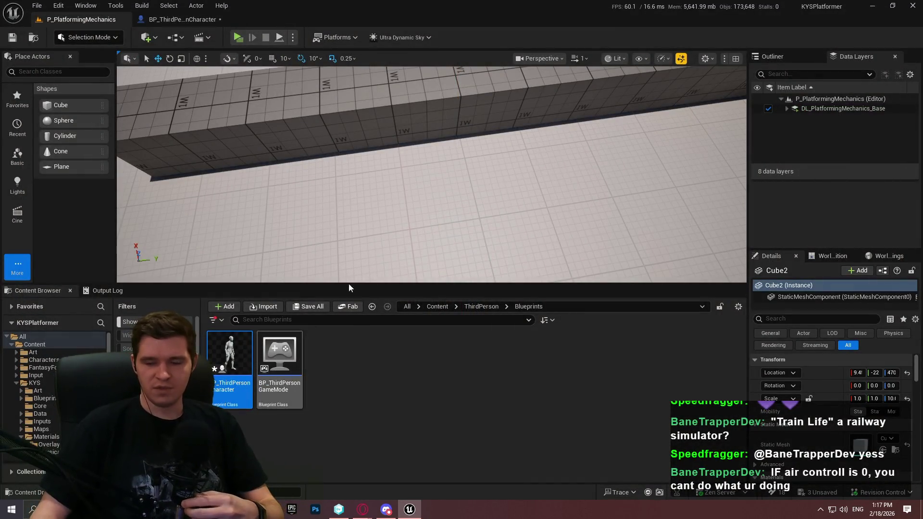
click(137, 20)
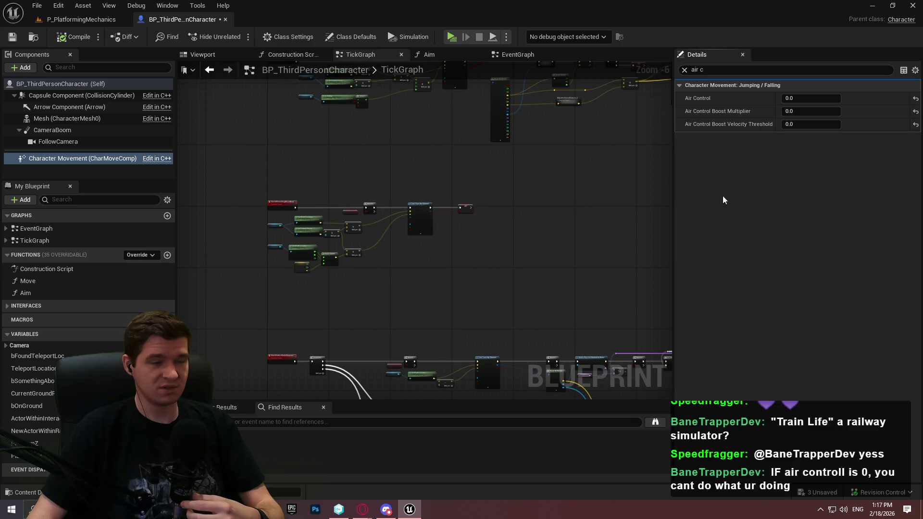
Return to the P_PlatformingMechanics level and open BPFL_KYS from Content > KYS > Core
click(66, 20)
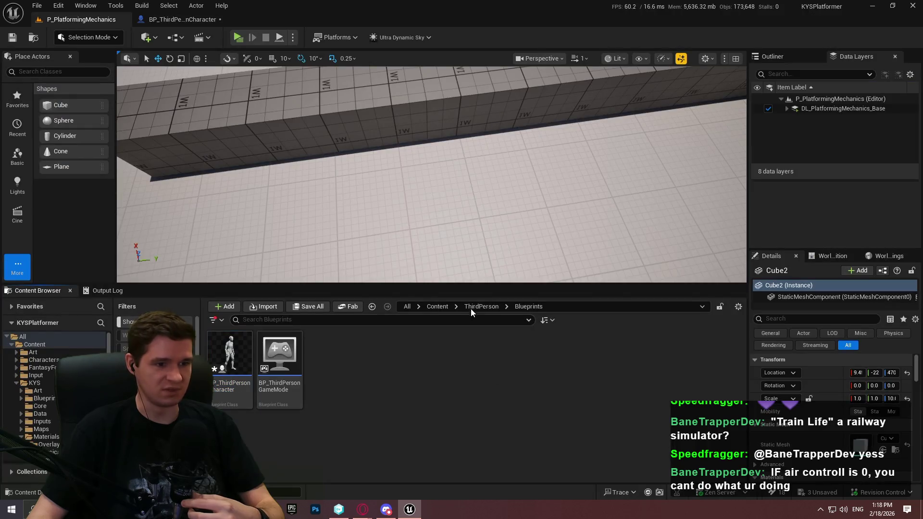
click(455, 306)
click(437, 306)
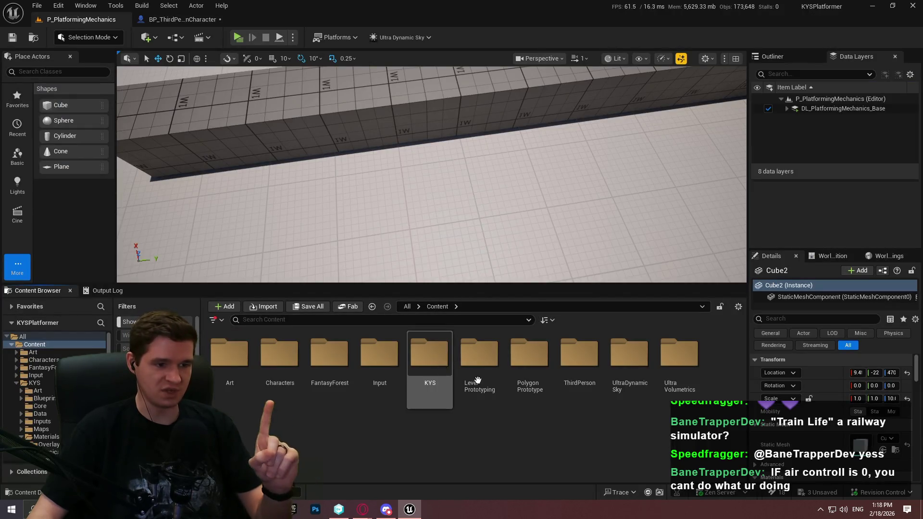
double_click(408, 354)
click(317, 364)
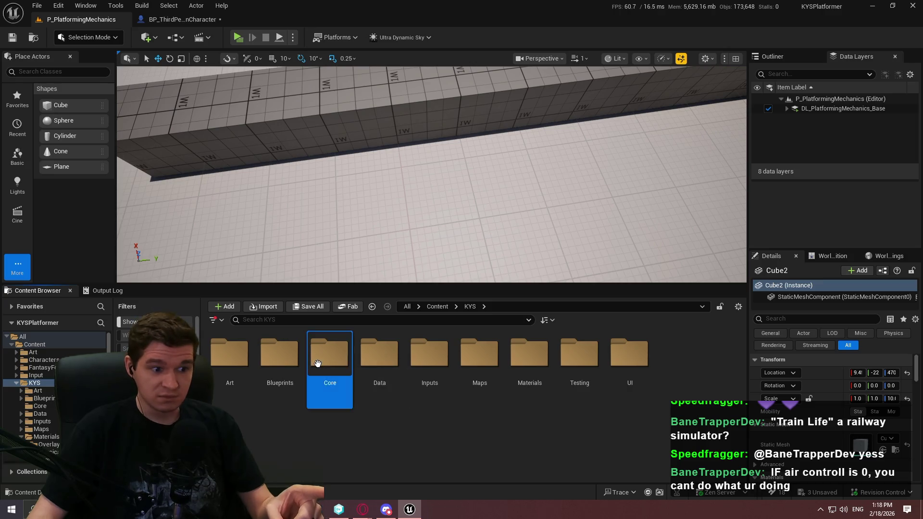
double_click(317, 363)
click(234, 390)
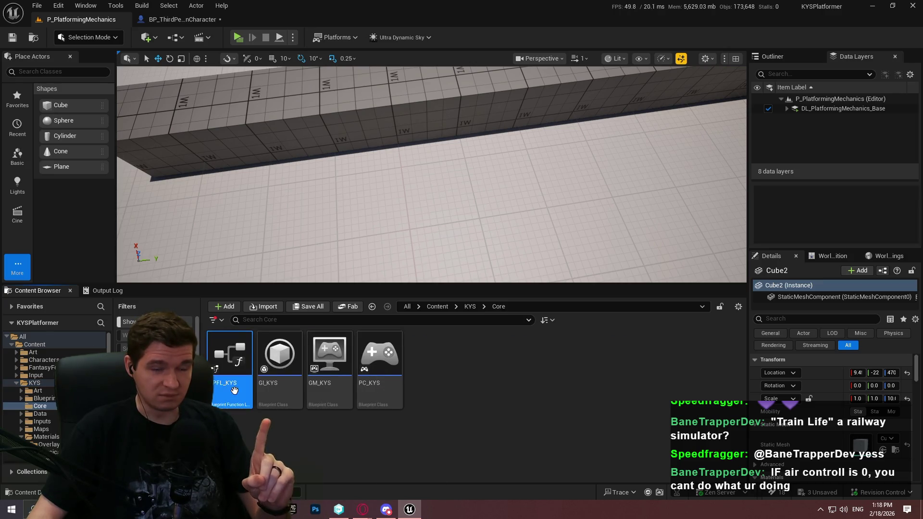
double_click(234, 390)
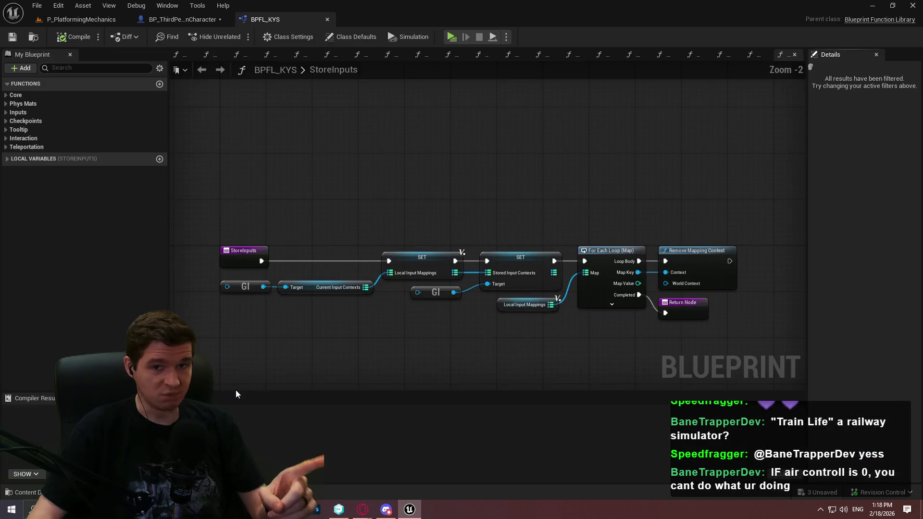
Open UpdatePlayerMovementForNewPhysicalMaterial under Phys Mats and inspect its general, walking and jumping/falling nodes
click(5, 104)
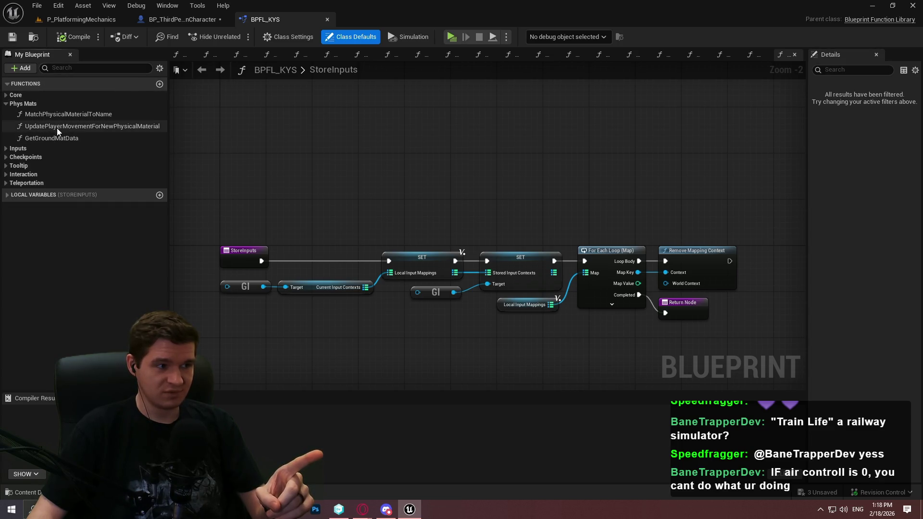
double_click(57, 127)
scroll(332, 206, up, 2)
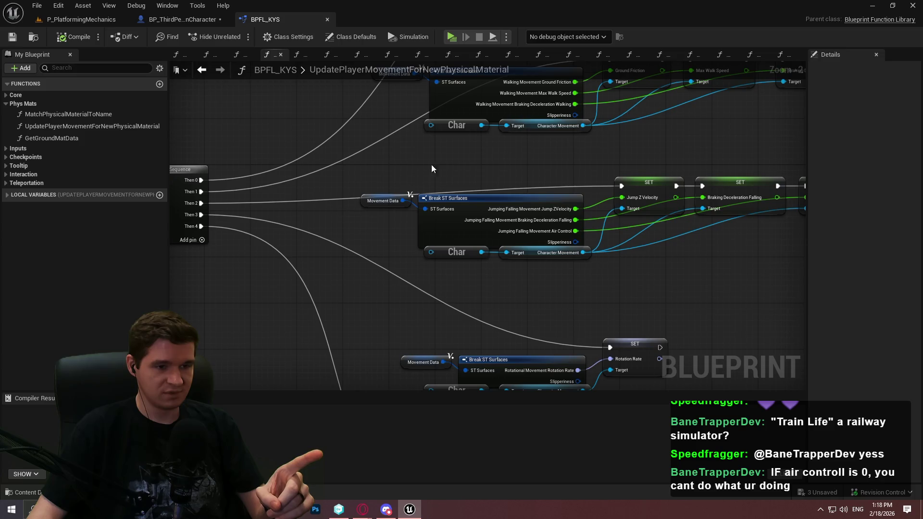
mouse_move(536, 165)
mouse_down()
mouse_move(486, 289)
mouse_move(503, 187)
mouse_move(474, 294)
mouse_up()
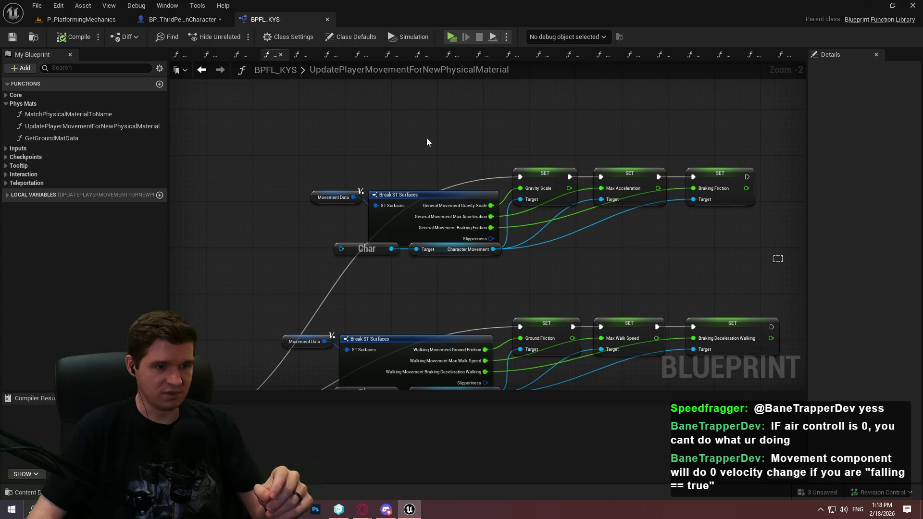
drag(427, 142, 633, 290)
mouse_move(756, 391)
mouse_down()
mouse_move(719, 306)
mouse_move(285, 206)
mouse_up()
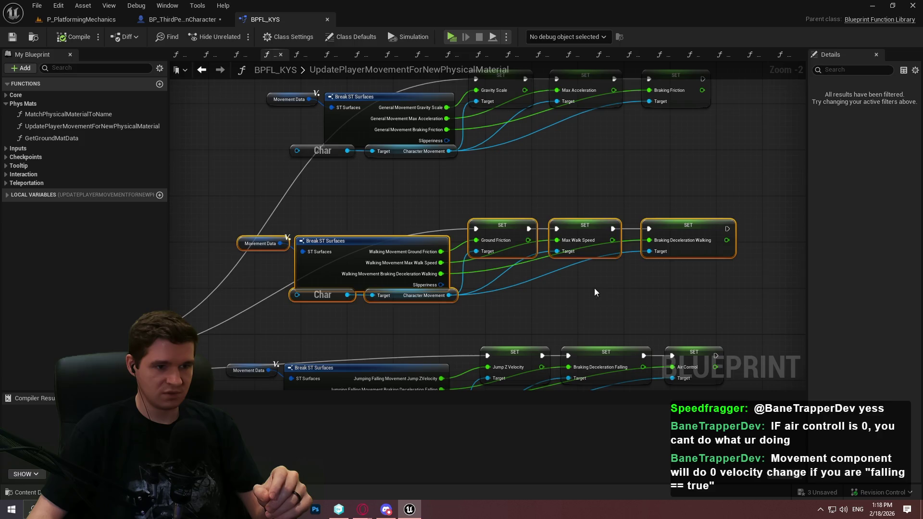
drag(619, 302, 593, 154)
mouse_move(716, 295)
mouse_down()
mouse_move(278, 181)
mouse_move(616, 287)
mouse_move(595, 223)
mouse_up()
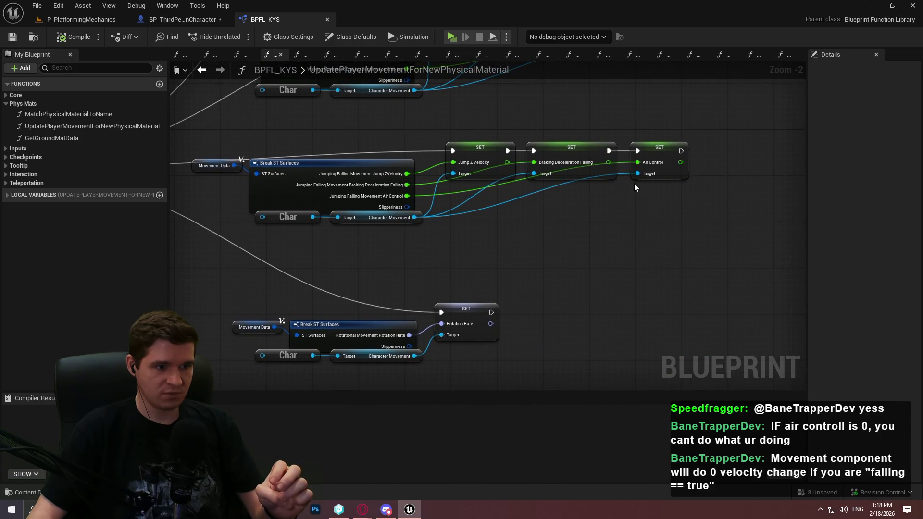
Try moving the Air Control setter out of the chain, undo it, and recompile BPFL_KYS
mouse_move(664, 150)
mouse_down()
mouse_move(687, 225)
mouse_move(676, 242)
mouse_up()
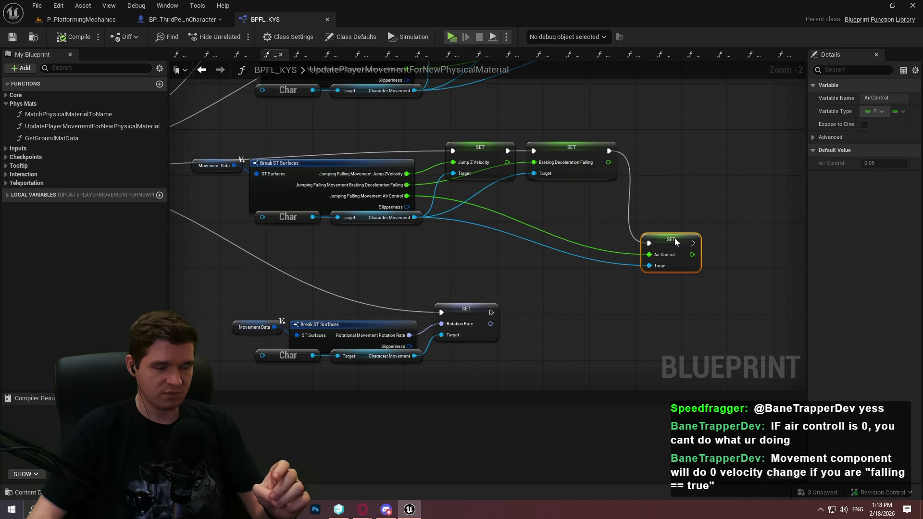
mouse_move(662, 245)
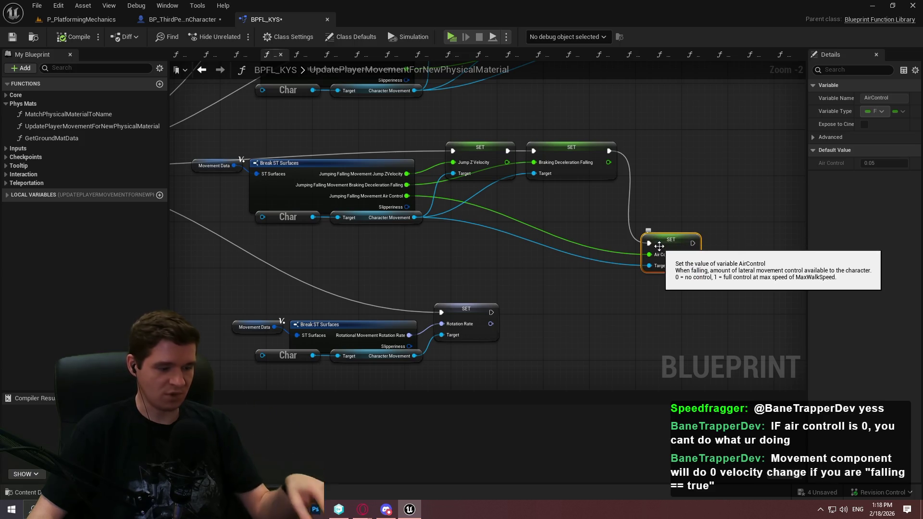
key(ctrl+z)
key(ctrl+z)
click(62, 37)
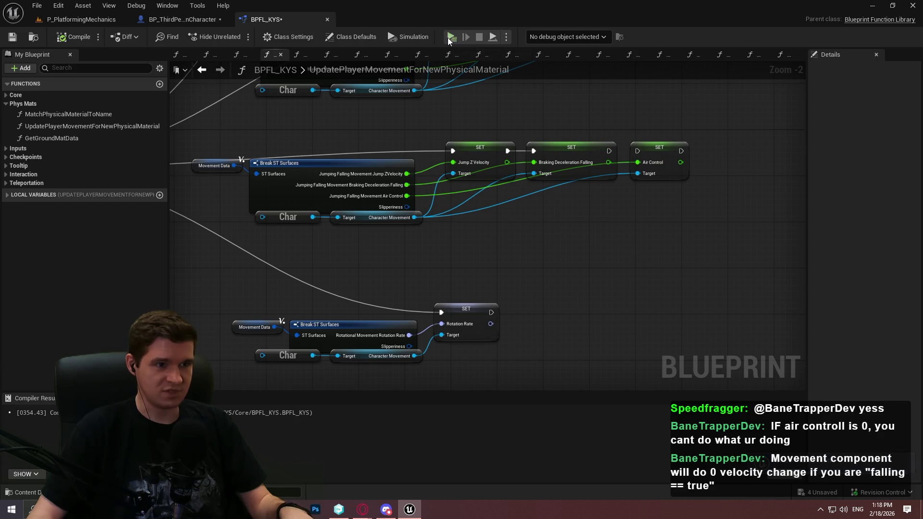
Play the level, run and jump onto the long beam to test air control, then switch to version control
key(alt+p)
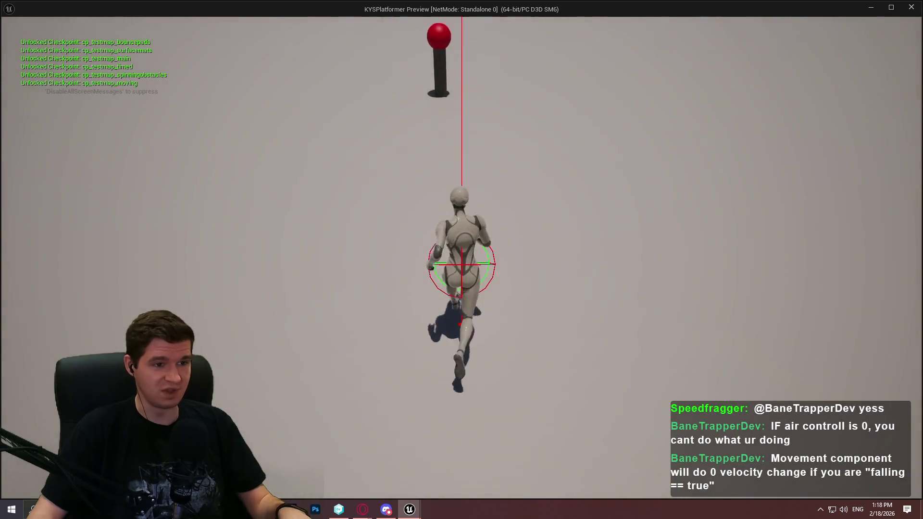
key(w)
key(space)
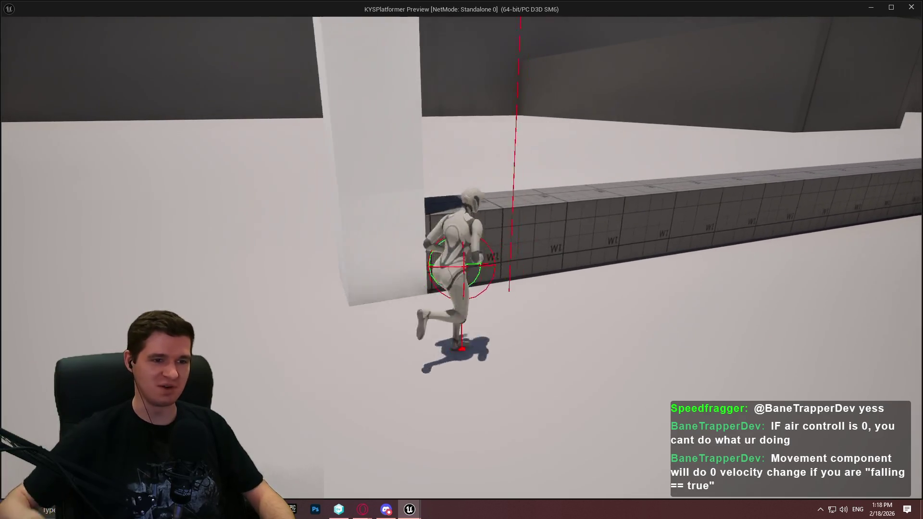
key(space)
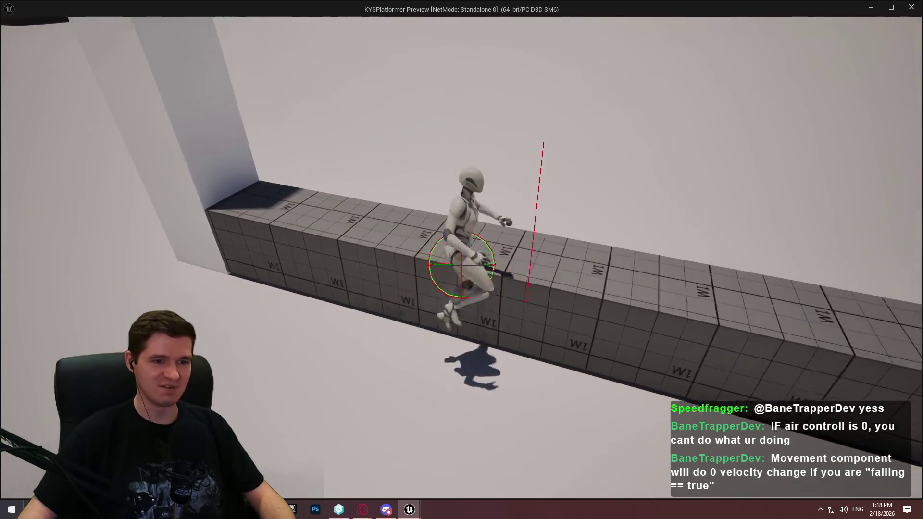
key(alt+Tab)
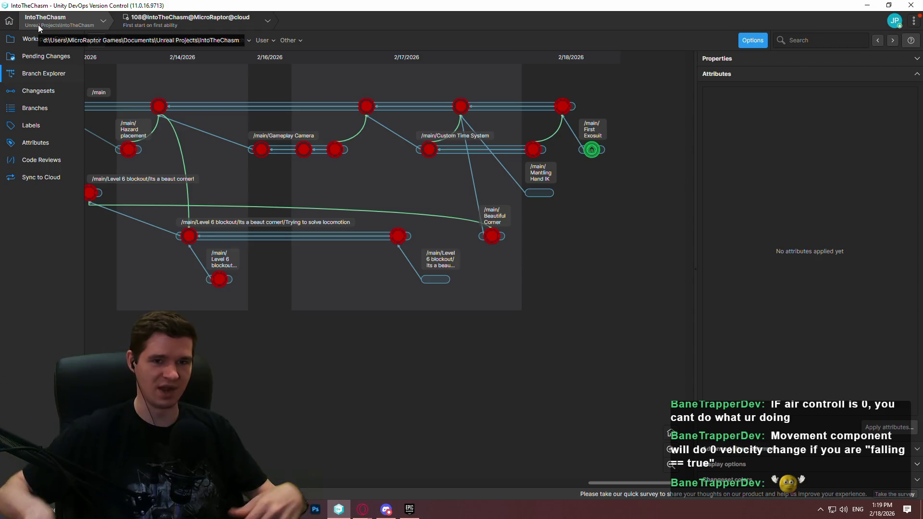
Show IntoTheChasm's files in Workspace Explorer and move two rows down the list
click(59, 41)
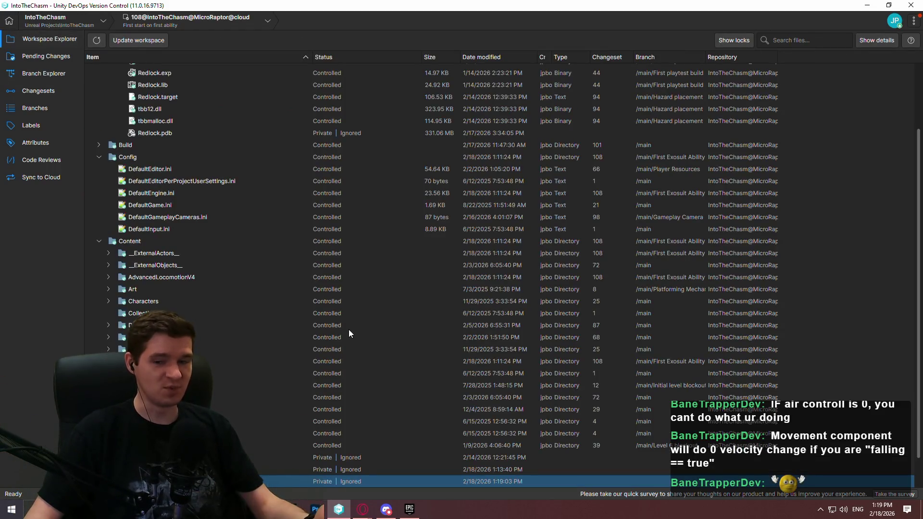
key(Down)
key(Down)
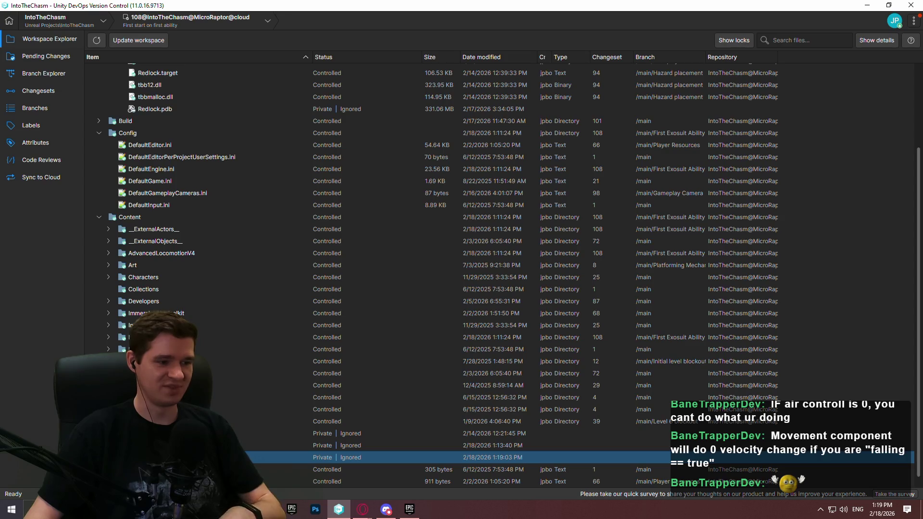
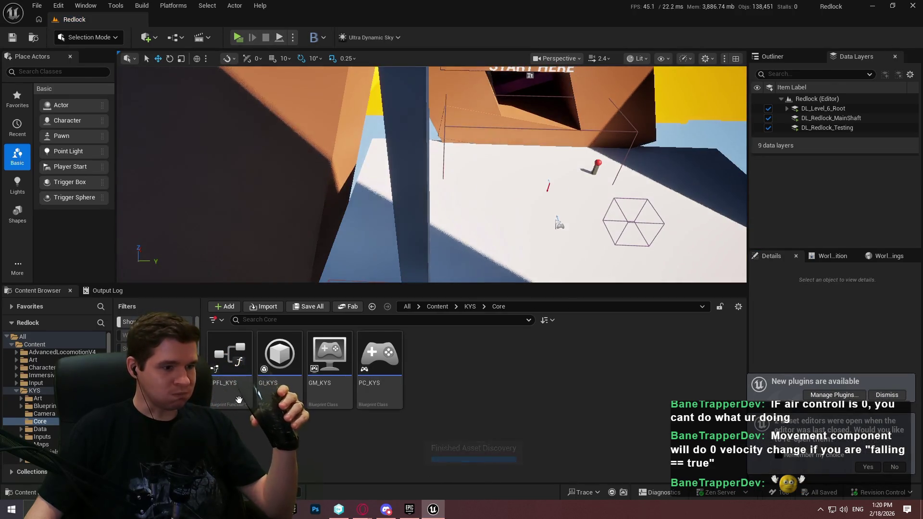
Open BPFL_KYS and view the UpdatePlayerMovementForNewPhysicalMaterial function graph under Phys Mats
double_click(230, 356)
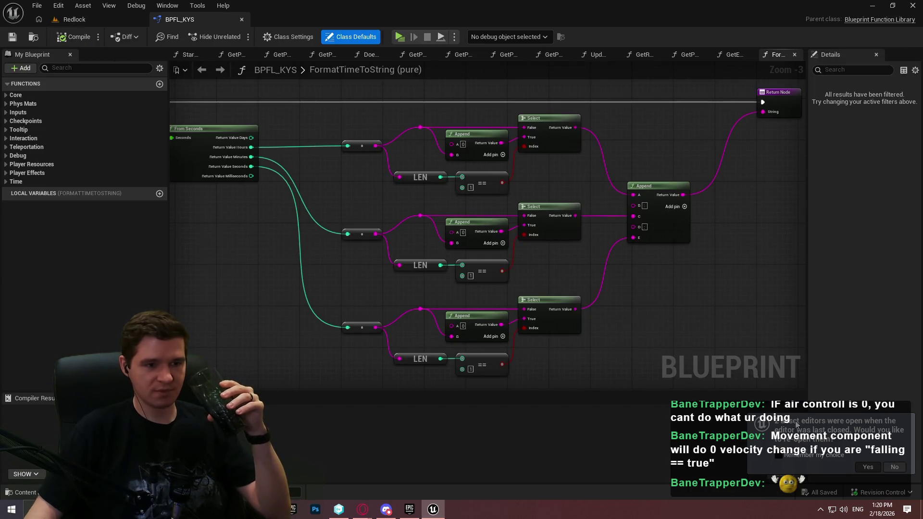
click(6, 103)
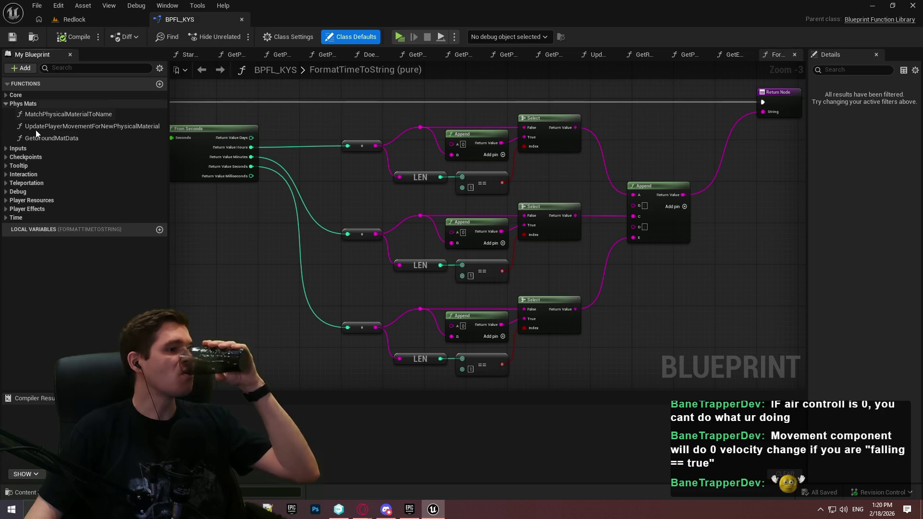
double_click(50, 127)
scroll(444, 258, up, 6)
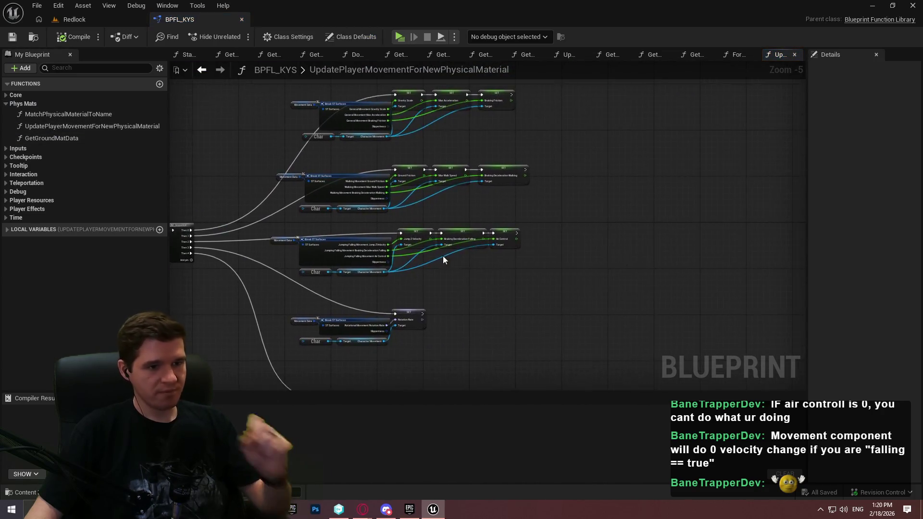
Open DT_Surfaces from KYS > Data > Surfaces and dock it in the main editor
click(74, 20)
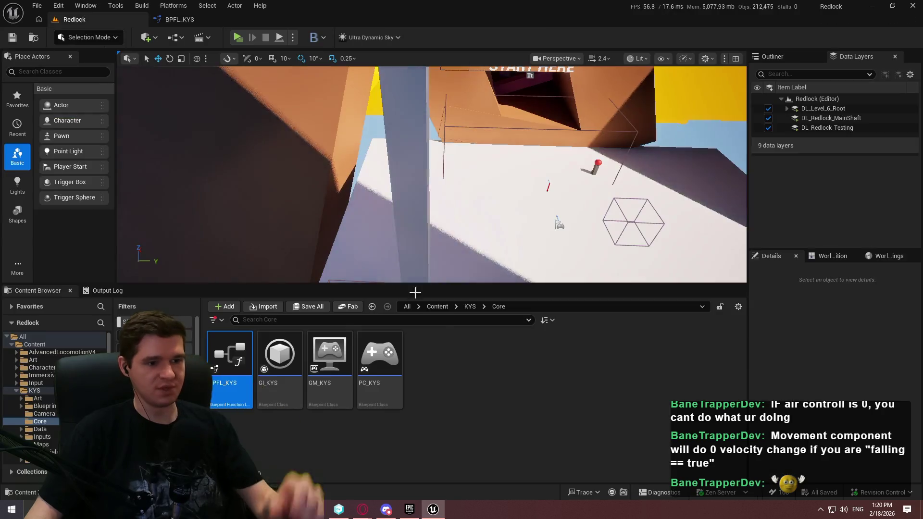
double_click(474, 370)
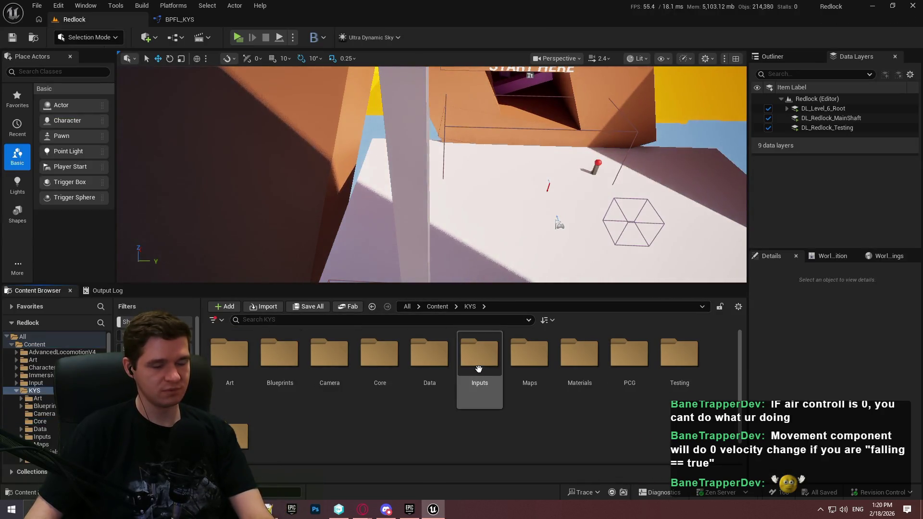
double_click(429, 370)
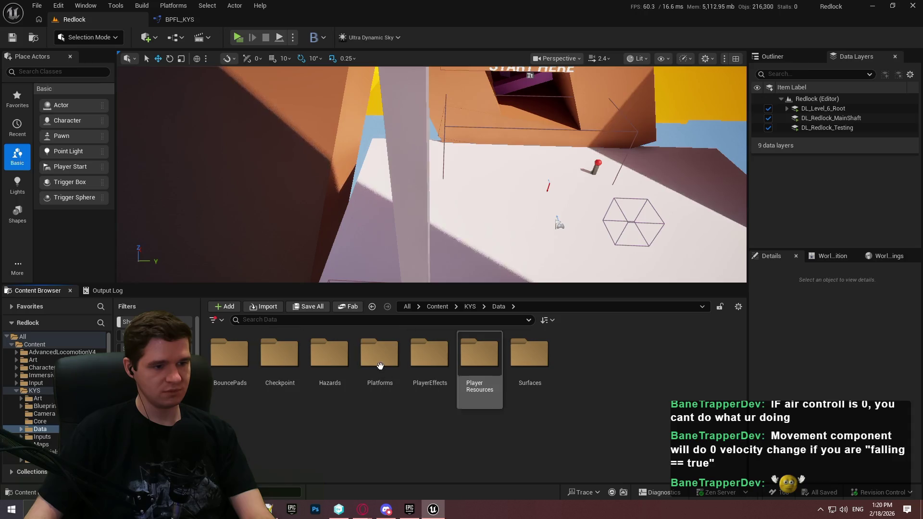
double_click(529, 355)
double_click(239, 384)
drag(314, 40, 308, 22)
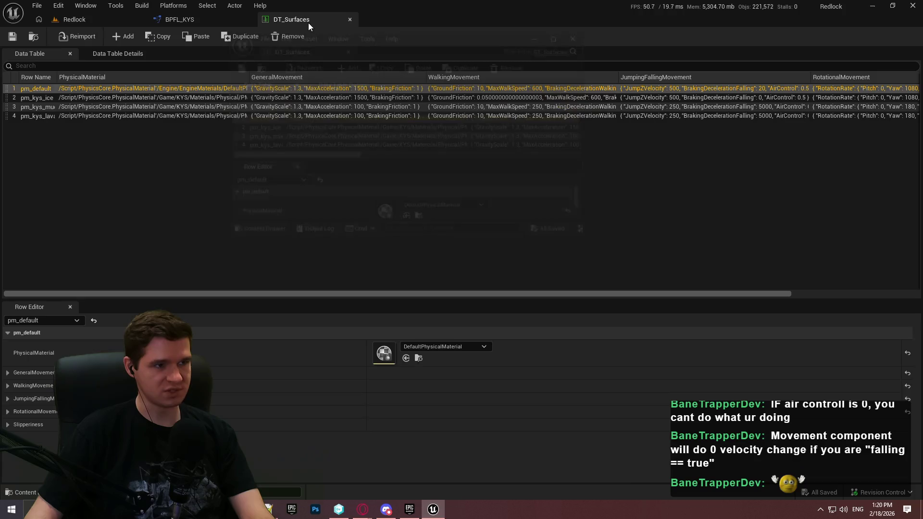
Expand JumpingFallingMovement and compare the default, ice, mud and lava rows' settings
click(7, 398)
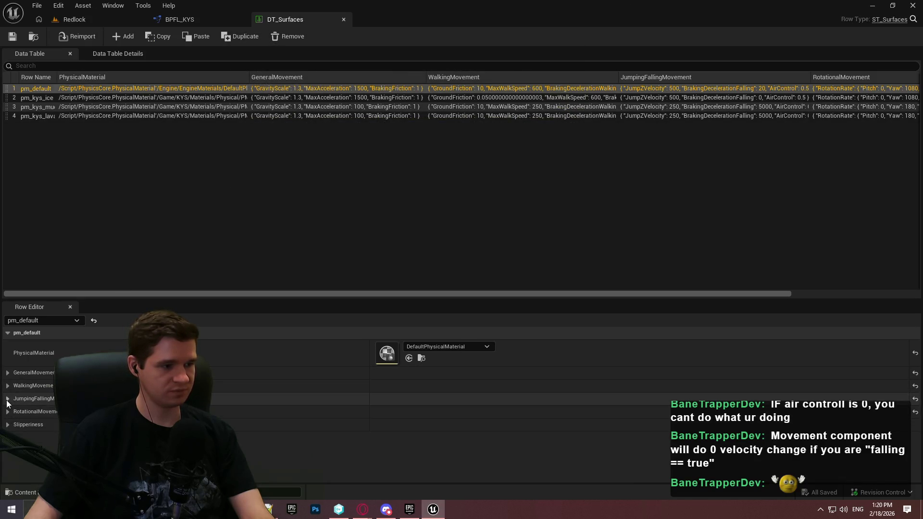
mouse_move(264, 300)
mouse_down()
mouse_move(299, 144)
mouse_move(291, 158)
mouse_up()
click(391, 95)
click(385, 106)
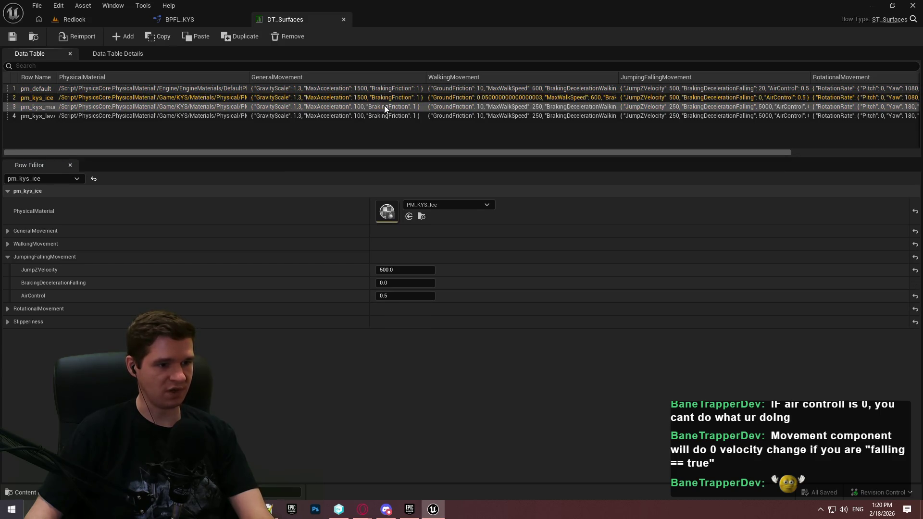
click(379, 115)
ctrl+click(379, 114)
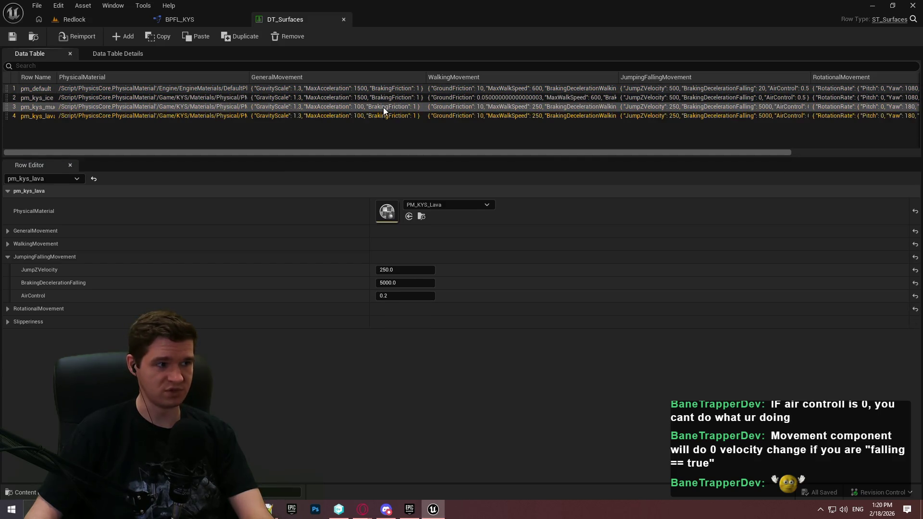
click(360, 109)
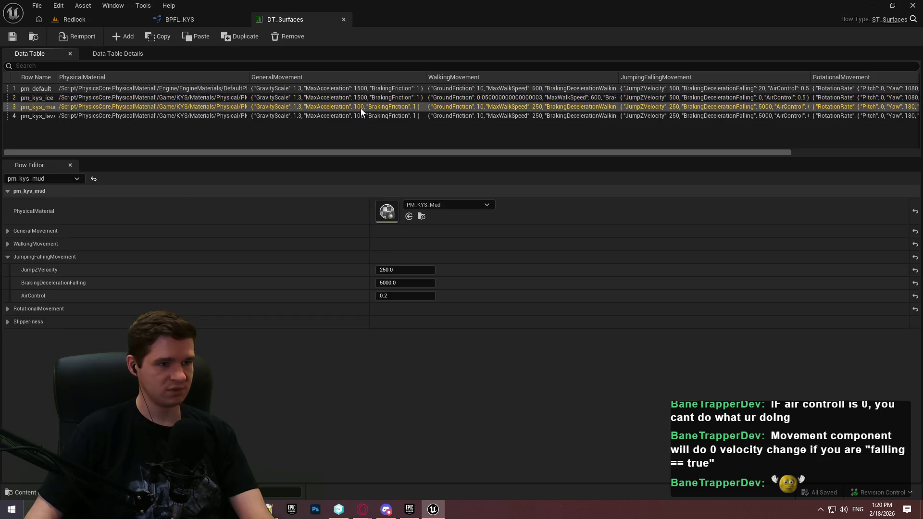
click(363, 101)
click(365, 87)
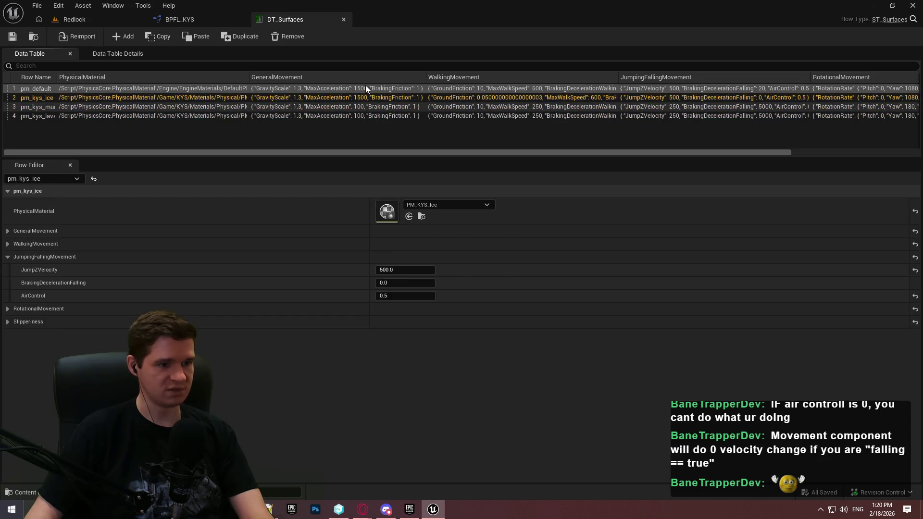
click(349, 106)
click(344, 115)
click(348, 105)
click(342, 114)
Resize the table panes, recheck mud versus lava rows, then return to BPFL_KYS
drag(348, 157, 335, 284)
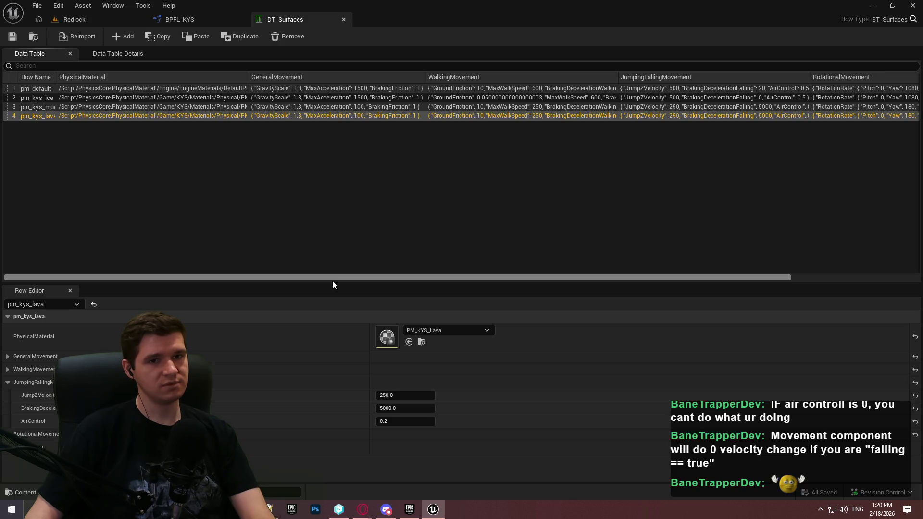
mouse_move(331, 283)
mouse_down()
mouse_move(340, 208)
mouse_move(330, 223)
mouse_move(332, 200)
mouse_move(323, 214)
mouse_up()
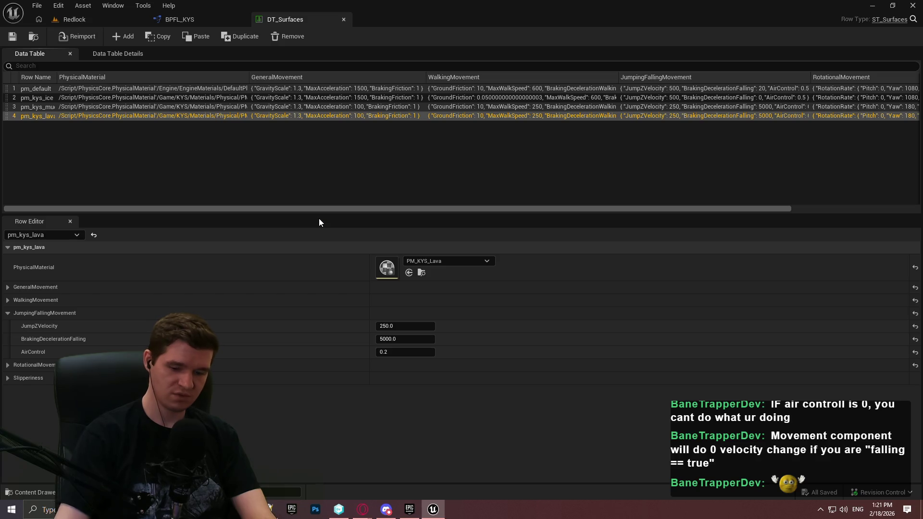
click(330, 91)
click(320, 114)
click(319, 110)
click(319, 114)
click(319, 109)
click(318, 115)
click(319, 108)
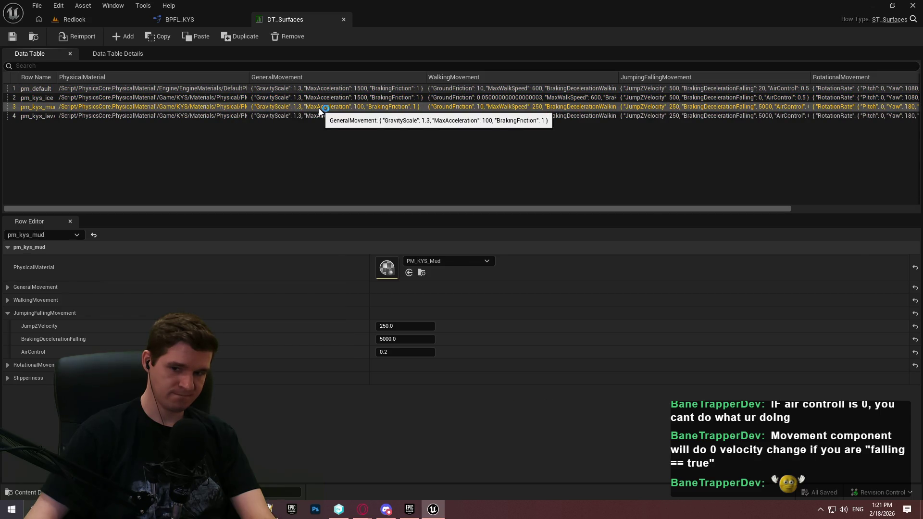
click(203, 15)
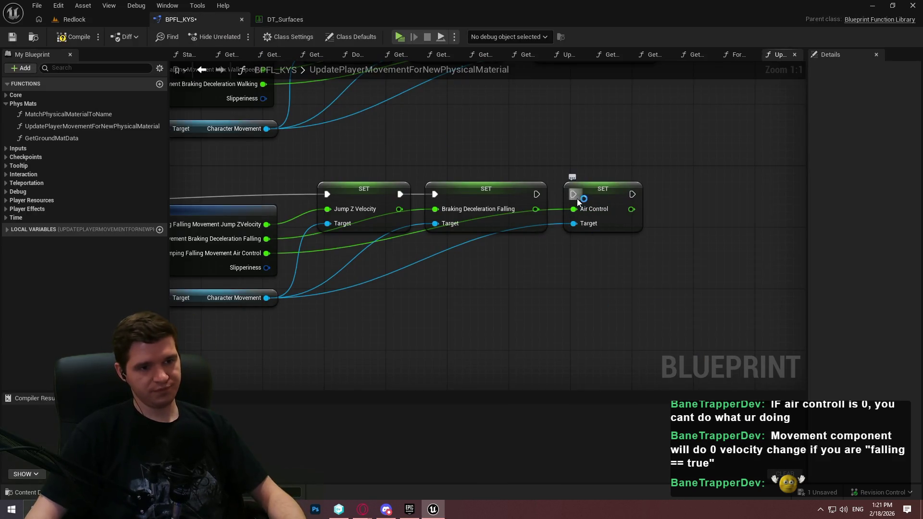
Compile BPFL_KYS and open ALS_AnimMan_CharacterBP from AdvancedLocomotionV4 > Blueprints > CharacterLogic
click(75, 37)
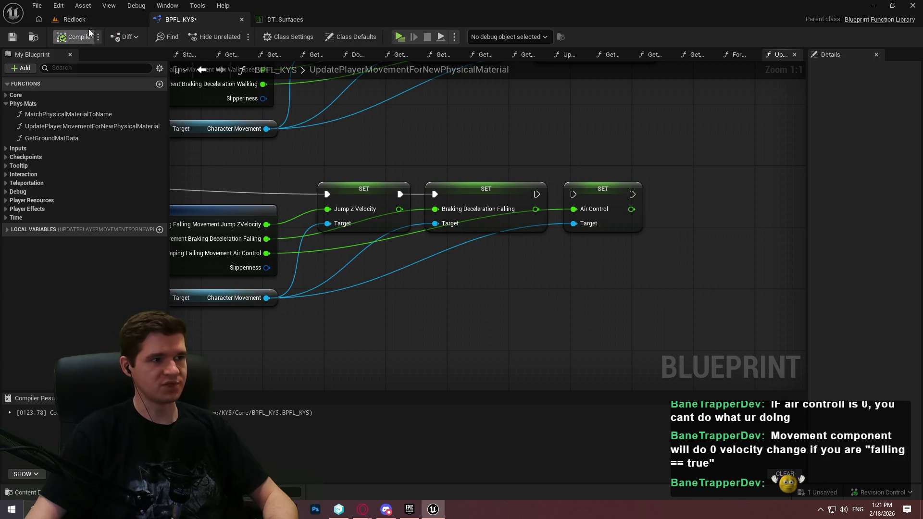
click(89, 21)
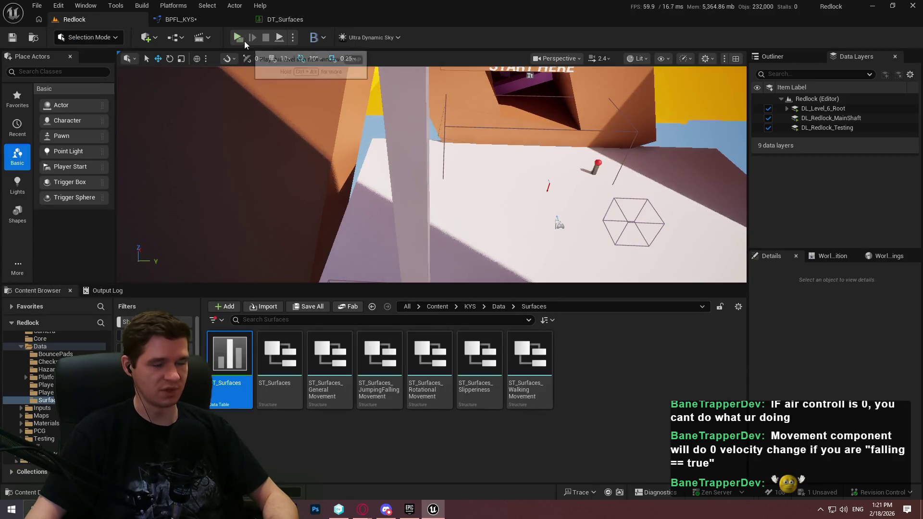
click(471, 306)
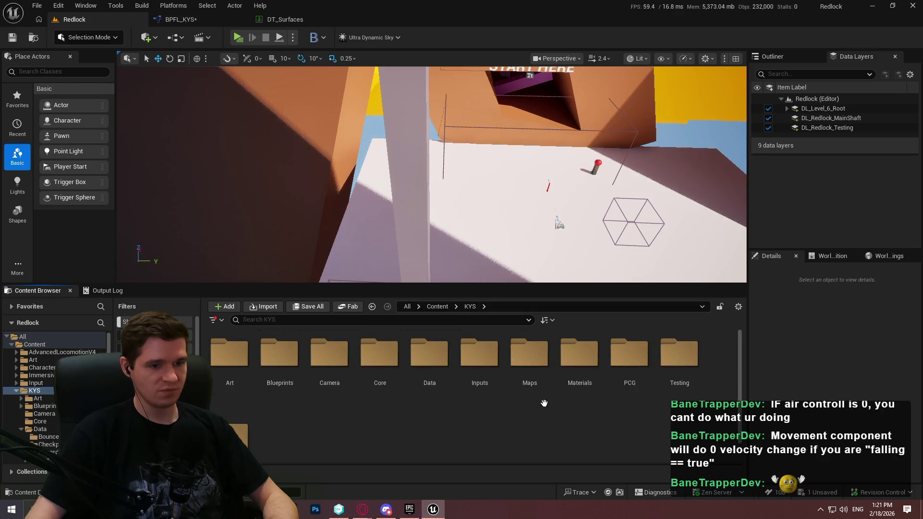
click(438, 306)
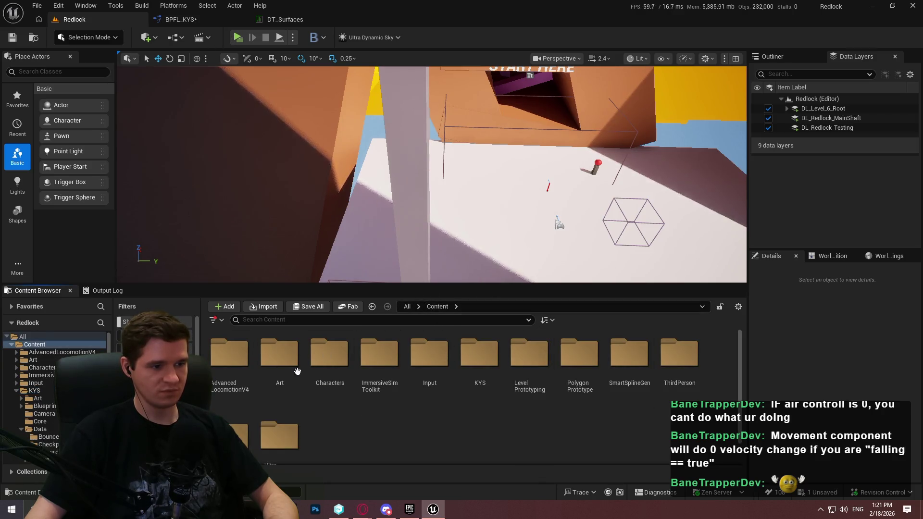
double_click(230, 356)
double_click(330, 356)
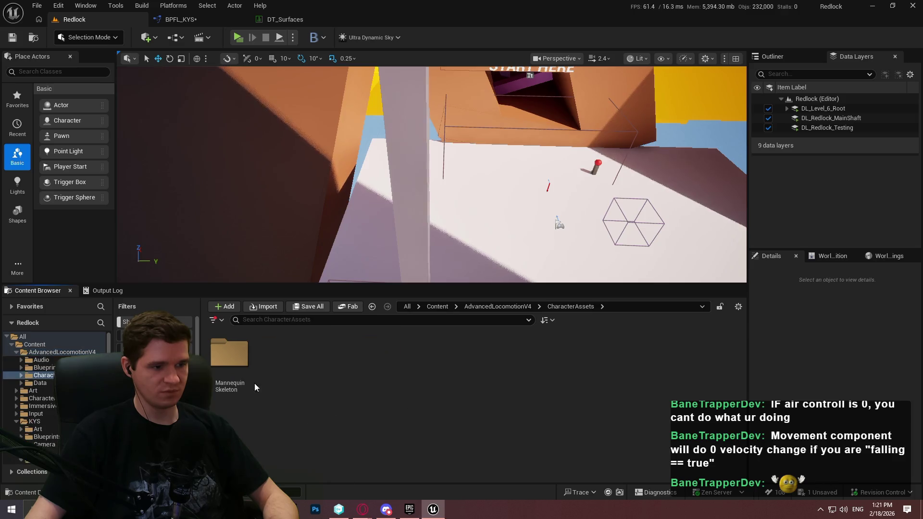
click(497, 307)
double_click(280, 354)
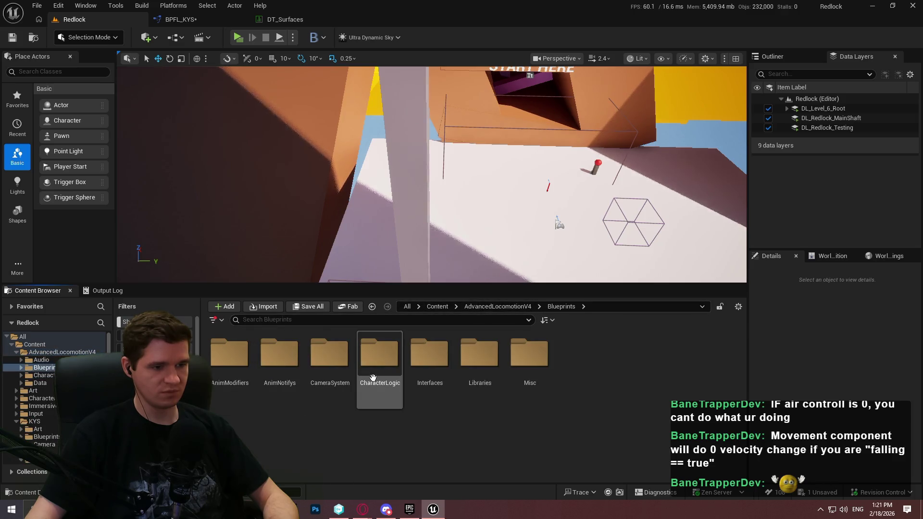
double_click(373, 378)
click(286, 400)
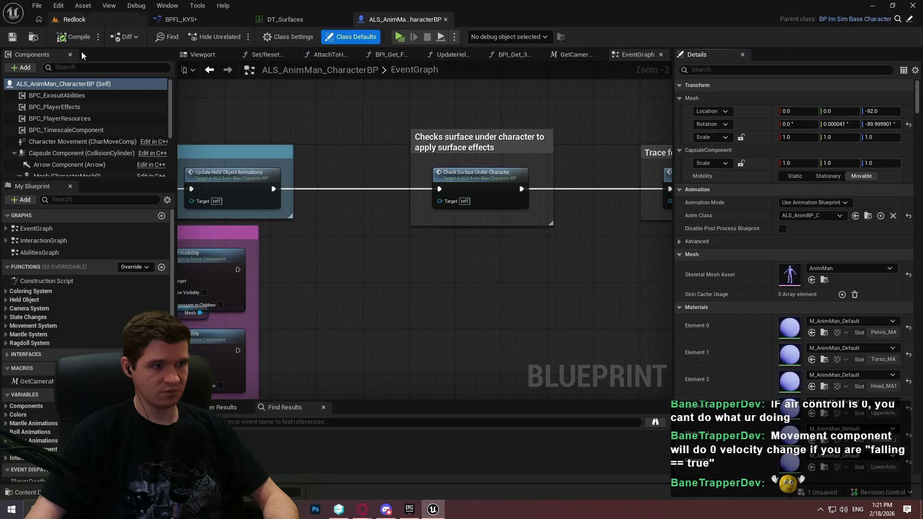
Set Character Movement Air Control to 0.5, then save and check out the blueprint
click(72, 142)
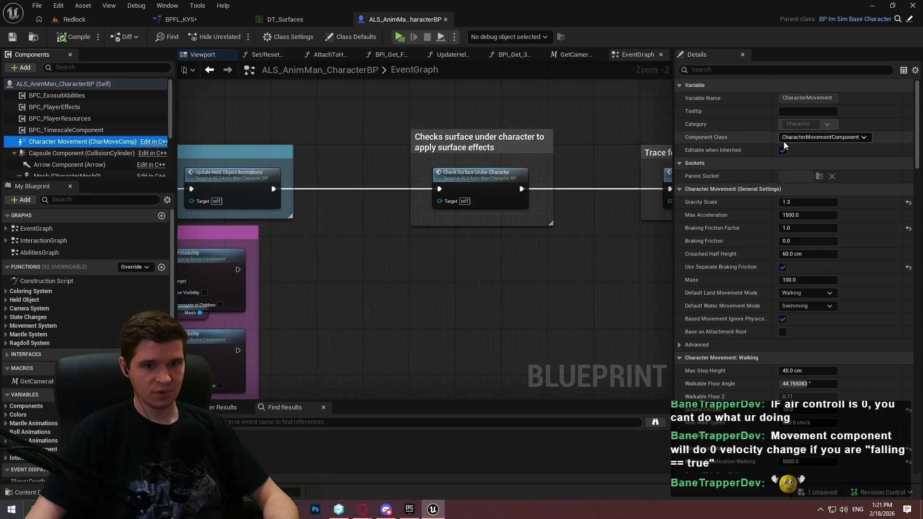
click(753, 71)
text(air)
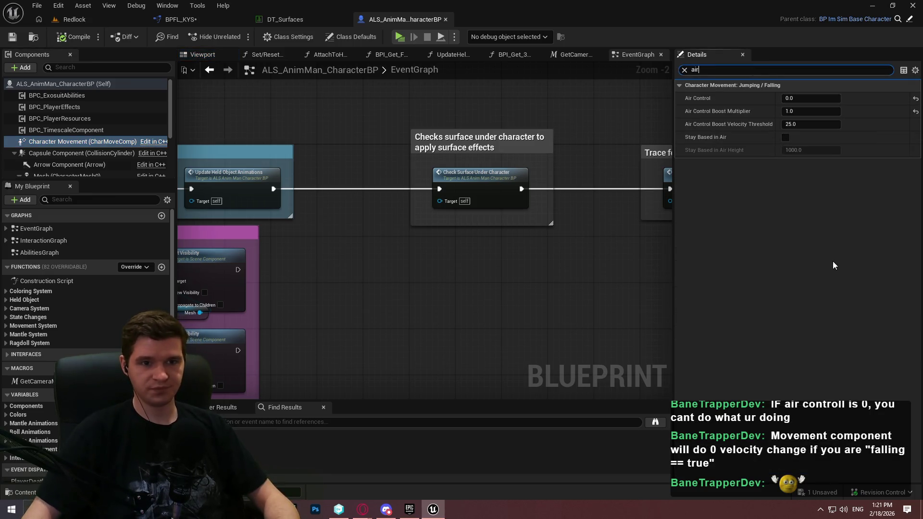
click(812, 98)
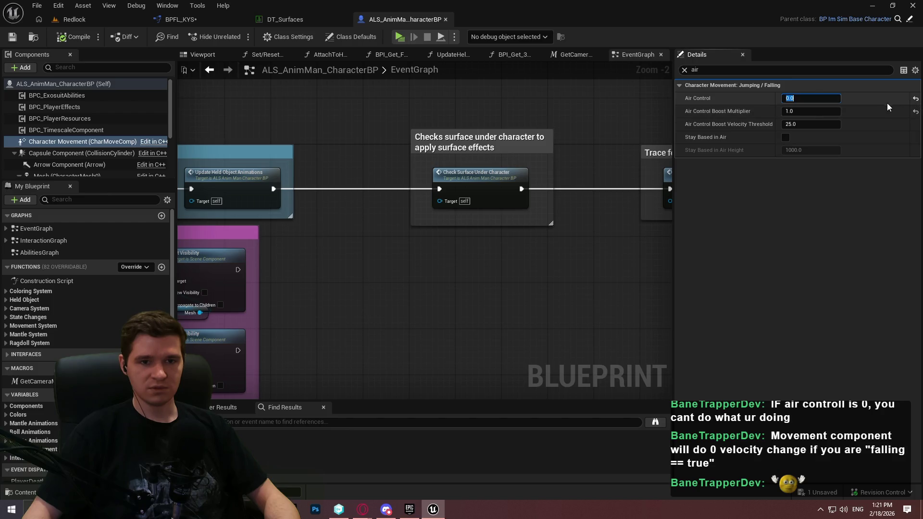
text(0.5)
key(Return)
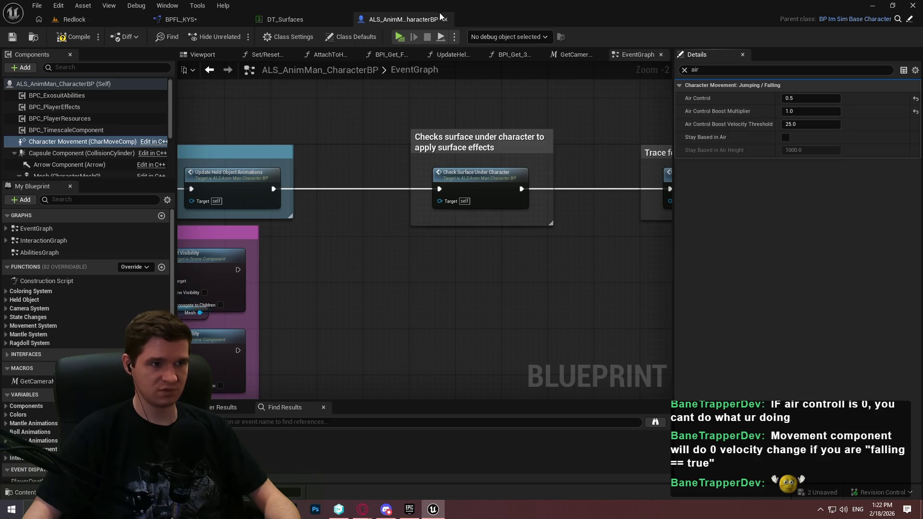
click(13, 37)
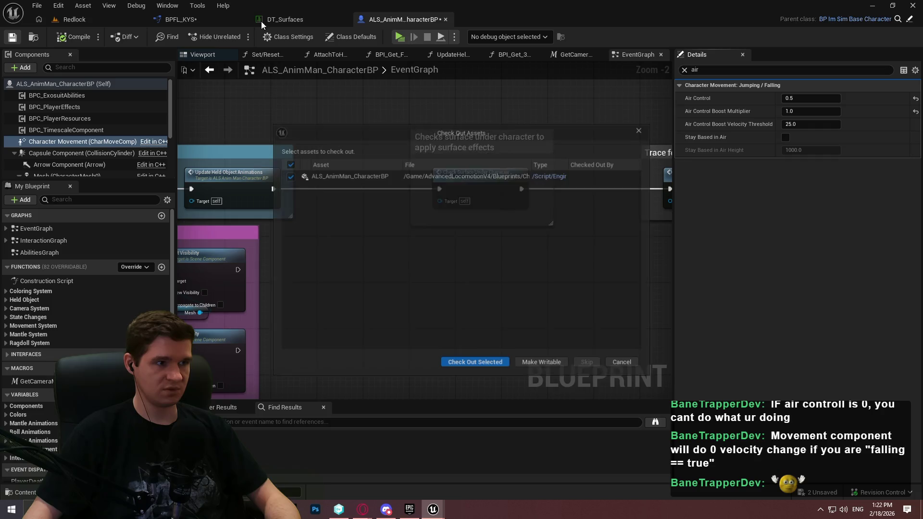
click(491, 369)
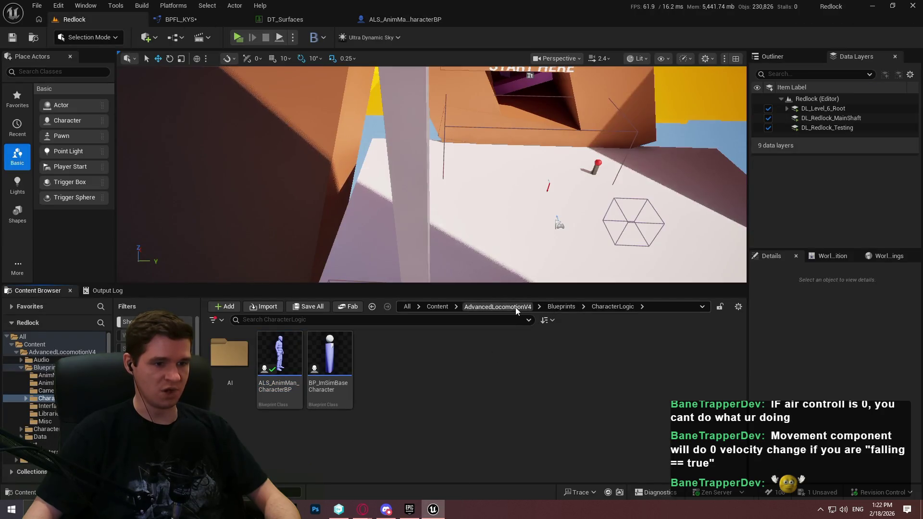
Open BPC_ExosuitAbilities from KYS > Blueprints > AbilitiesComponent and start Standalone play
click(516, 308)
click(437, 306)
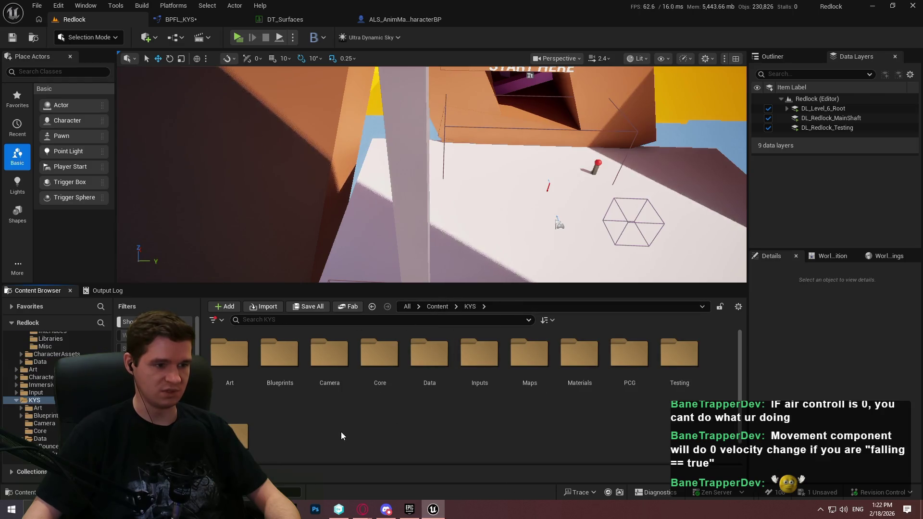
double_click(276, 372)
scroll(598, 431, down, 1)
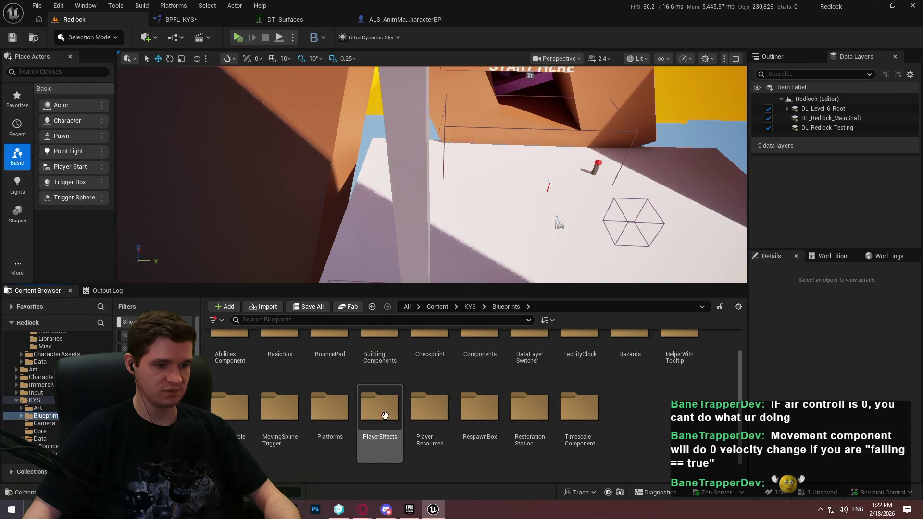
double_click(240, 354)
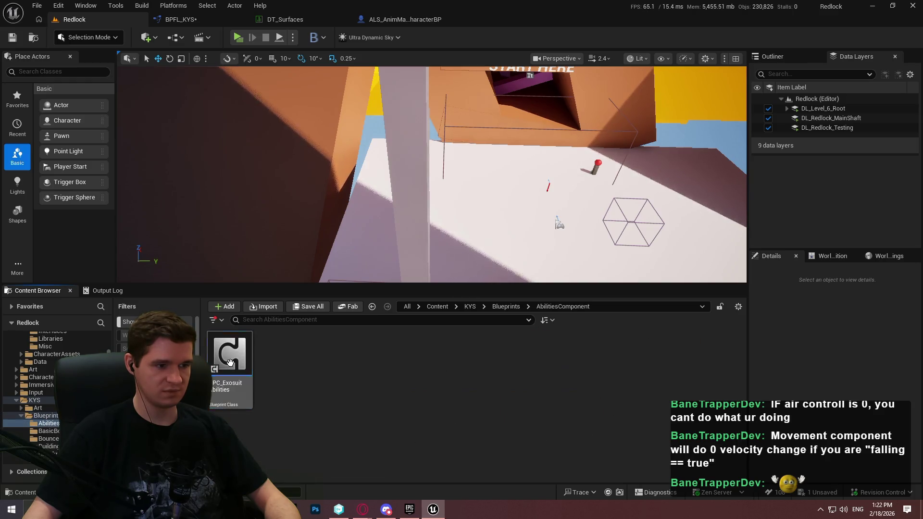
double_click(233, 359)
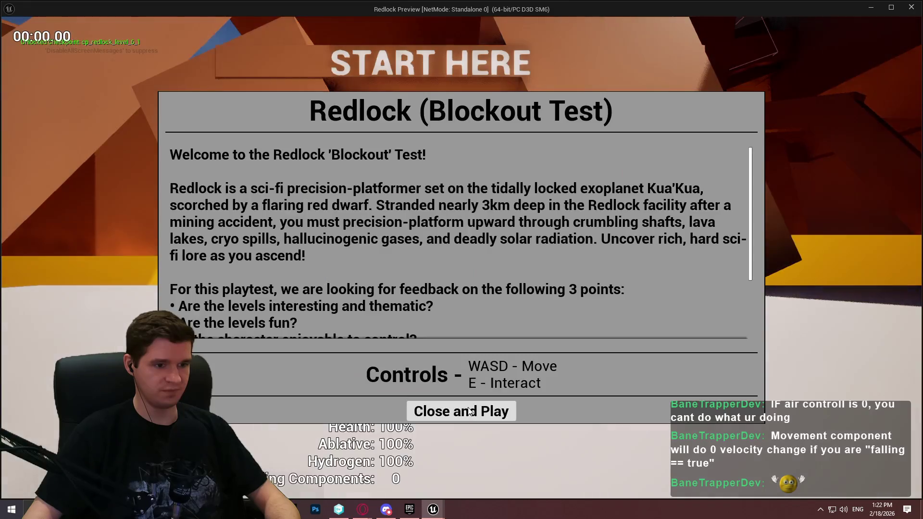
click(462, 410)
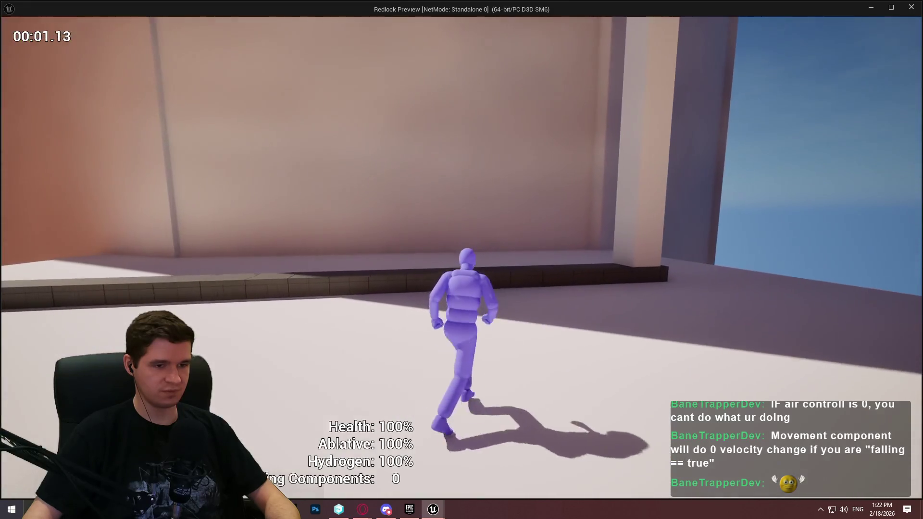
Run through the level, climbing walls, the grid strip and platforms beside the walkway
key(space)
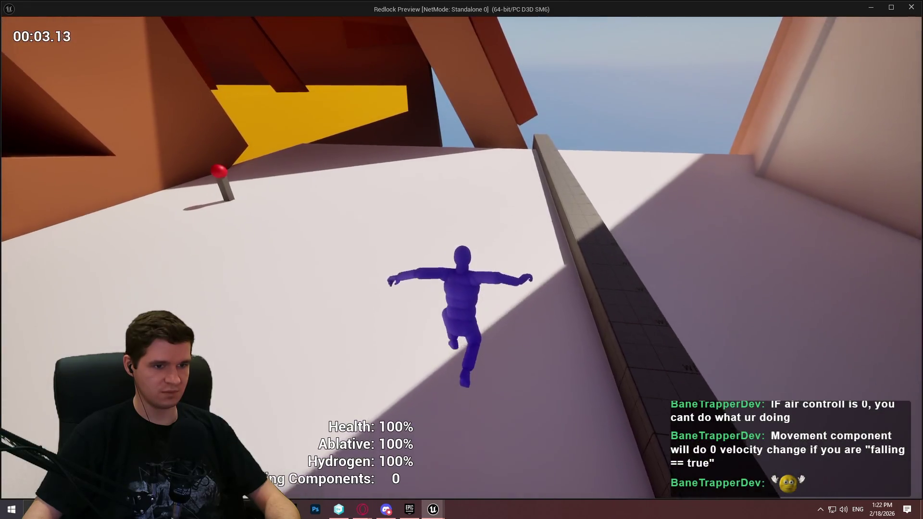
key(w)
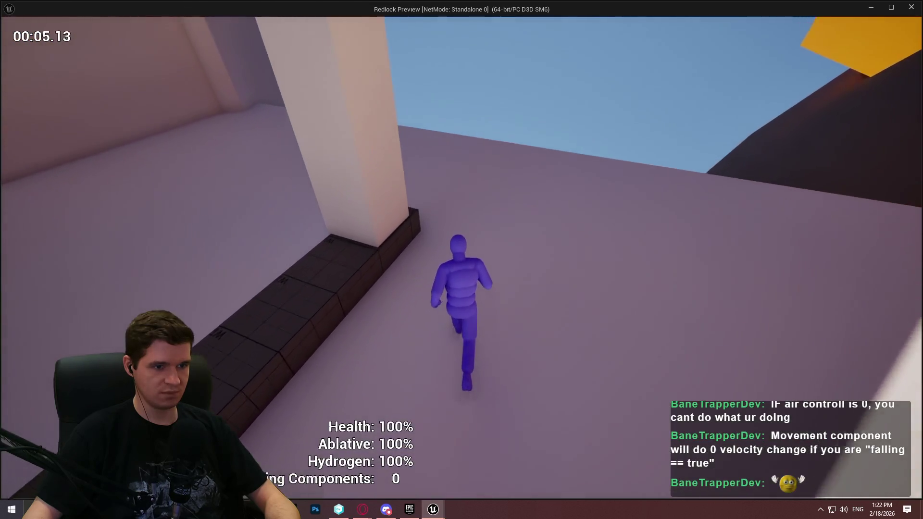
key(space)
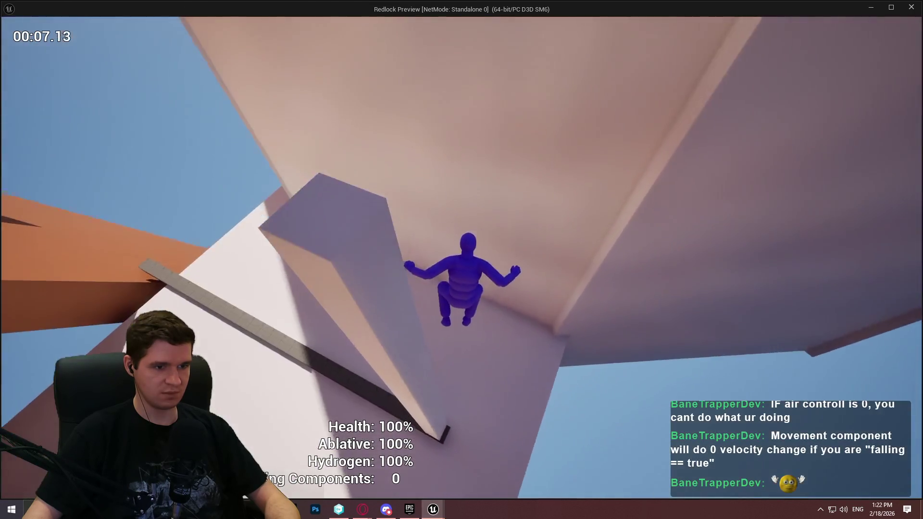
key(w)
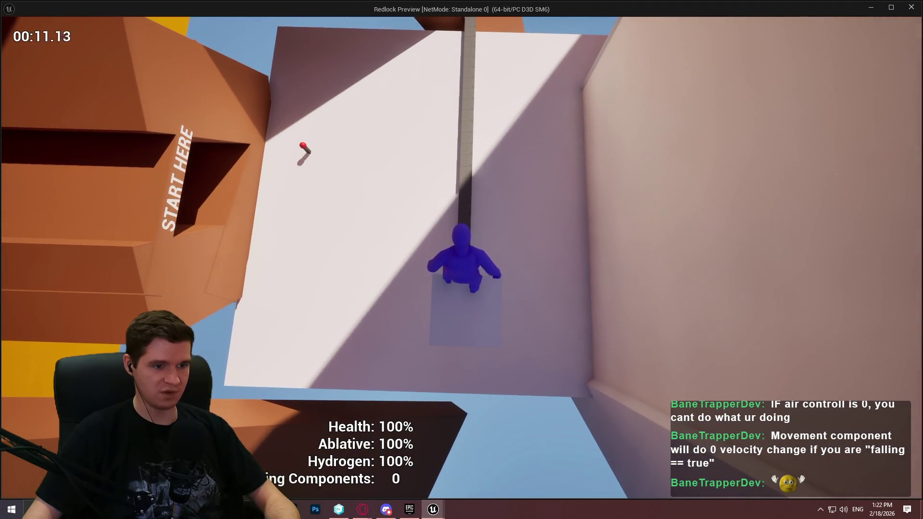
key(w)
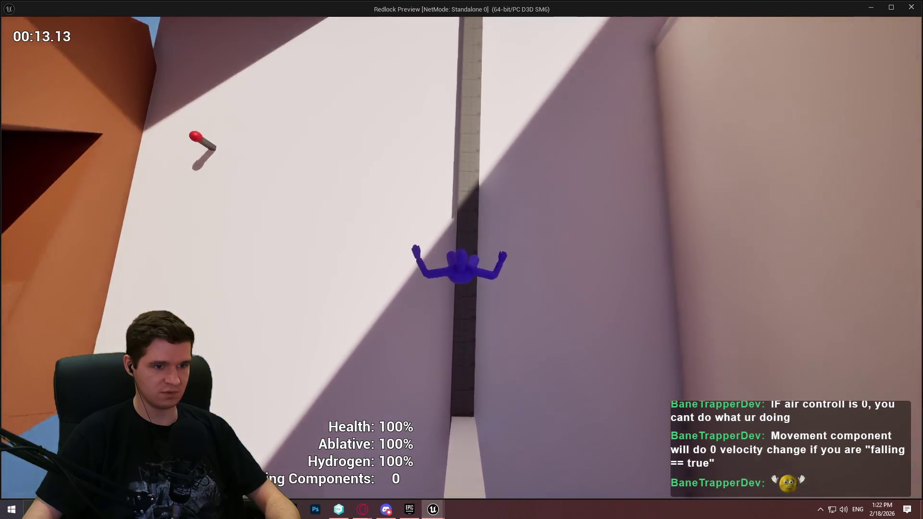
key(w)
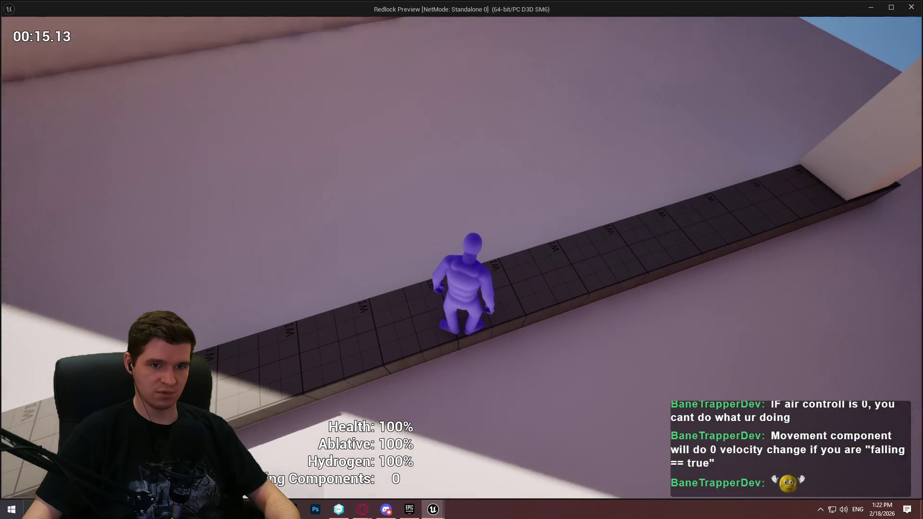
key(w)
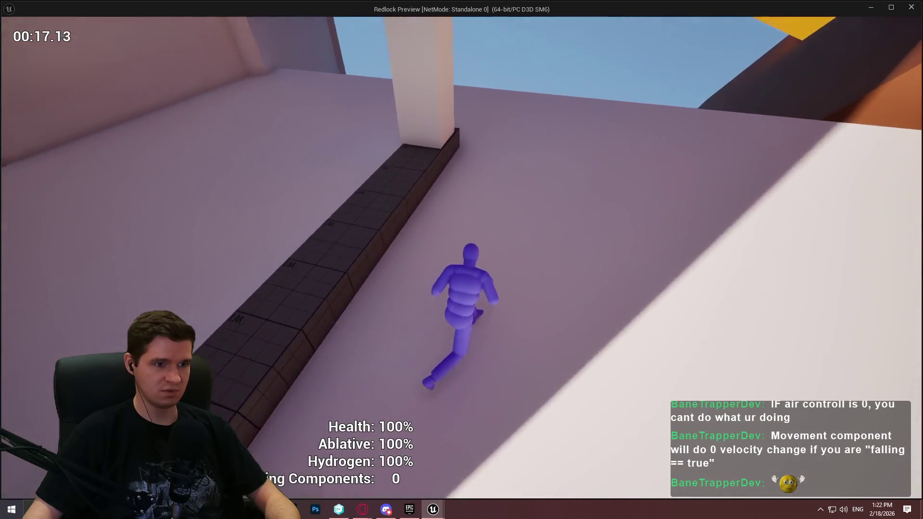
key(w)
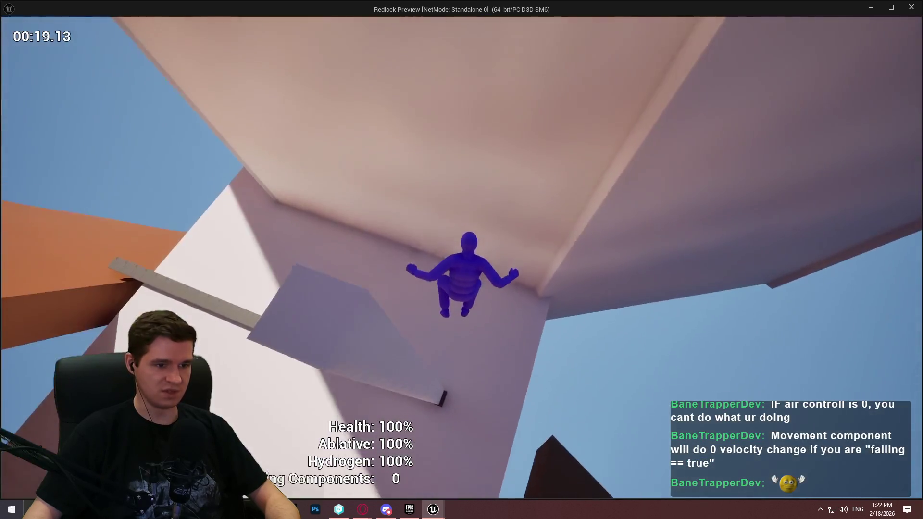
key(w)
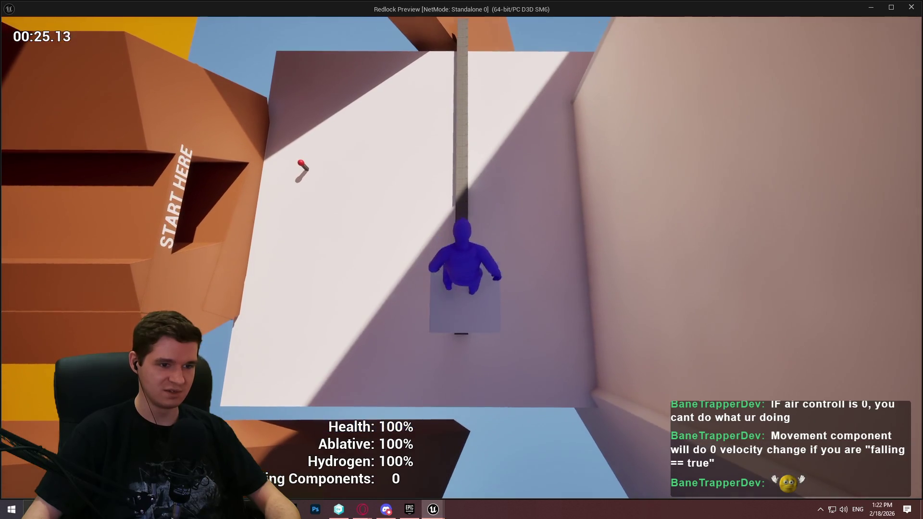
key(space)
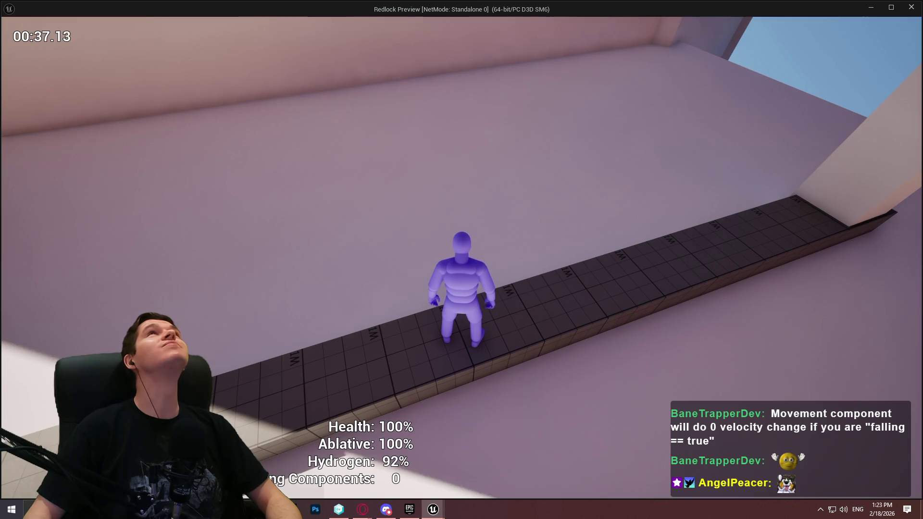
key(w)
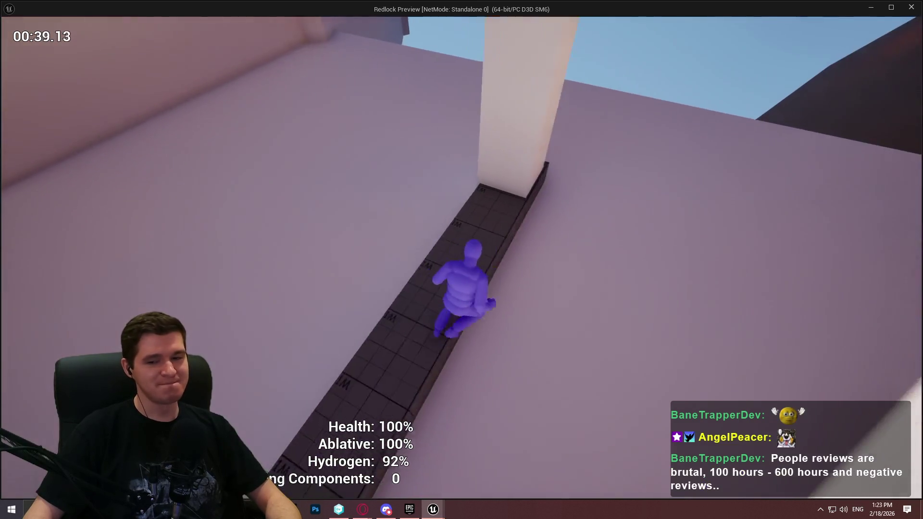
Jetpack into the air, test falling control and landing, then stop the preview
key(w)
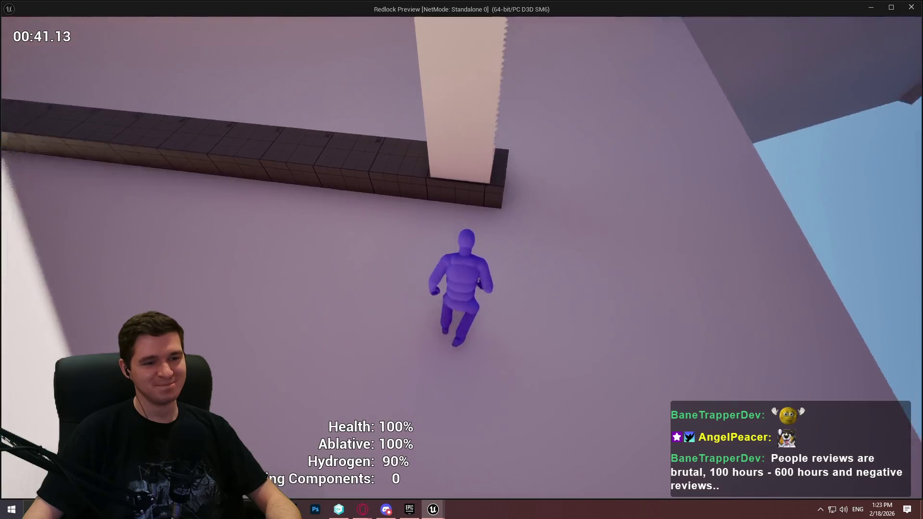
key(space)
key(space)
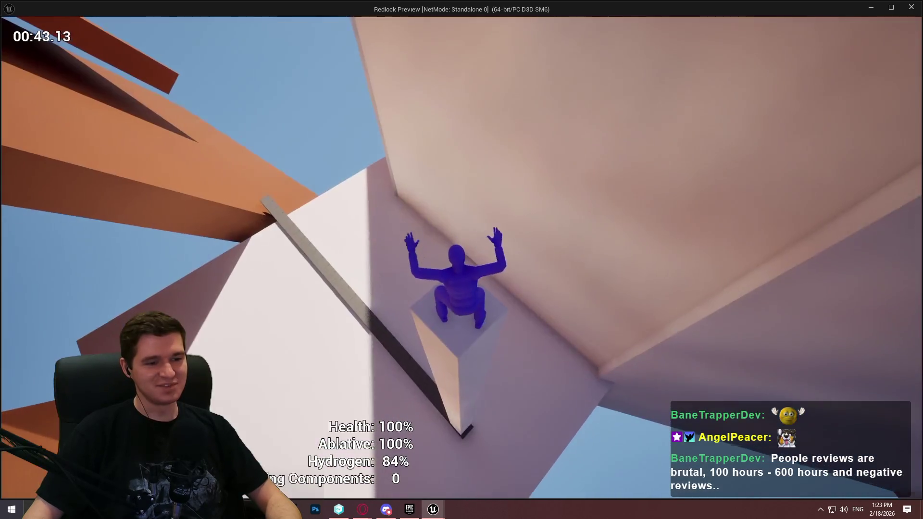
key(w)
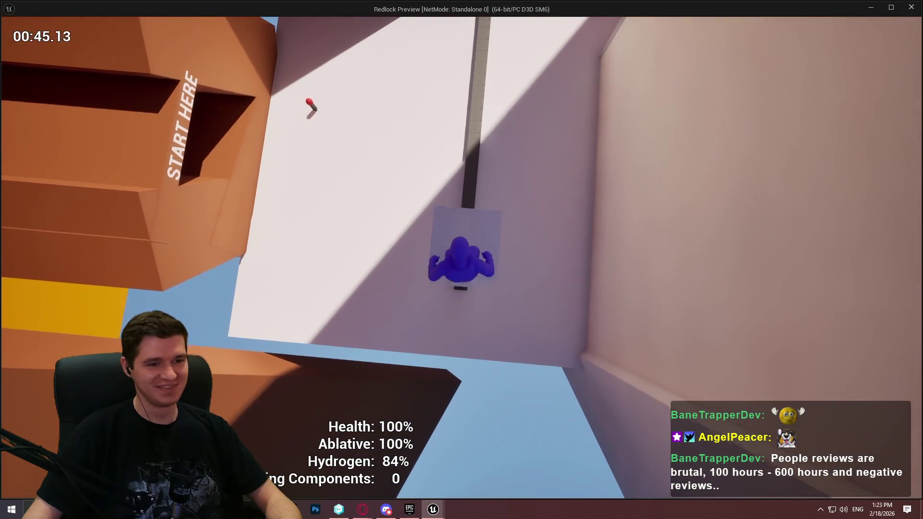
key(space)
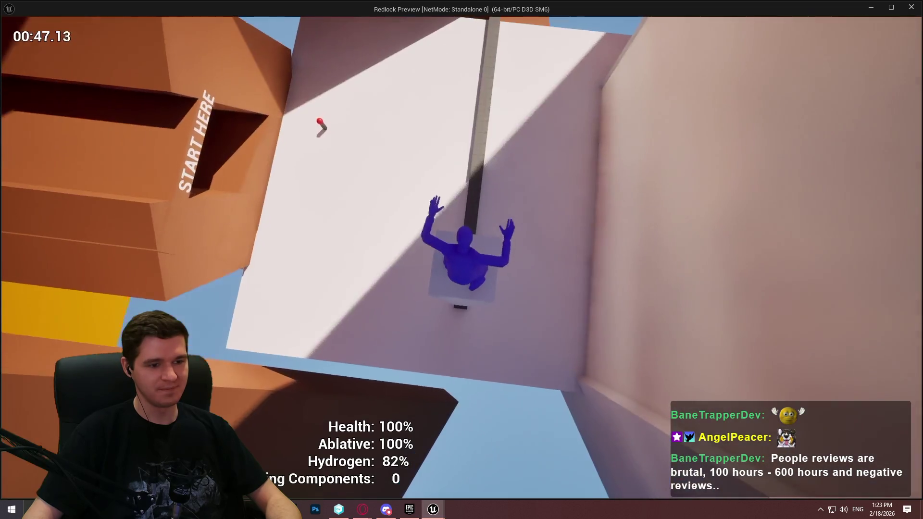
key(w)
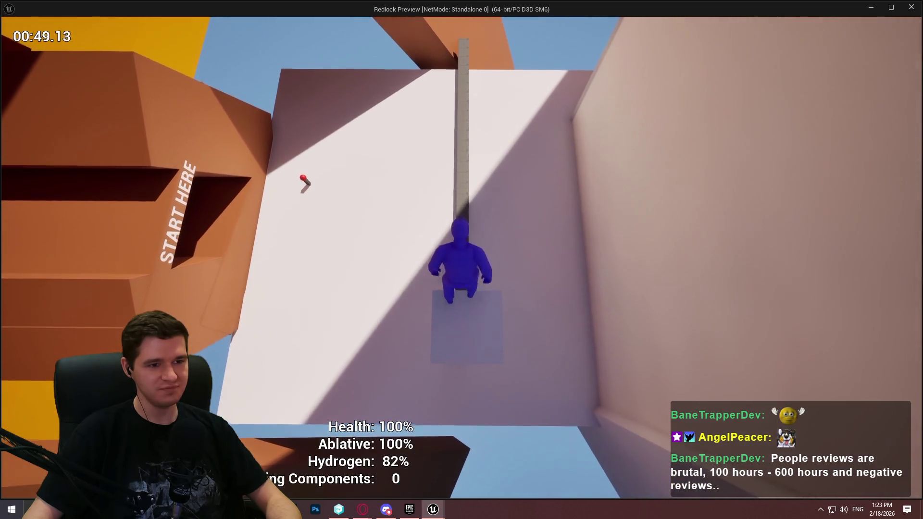
key(space)
key(space)
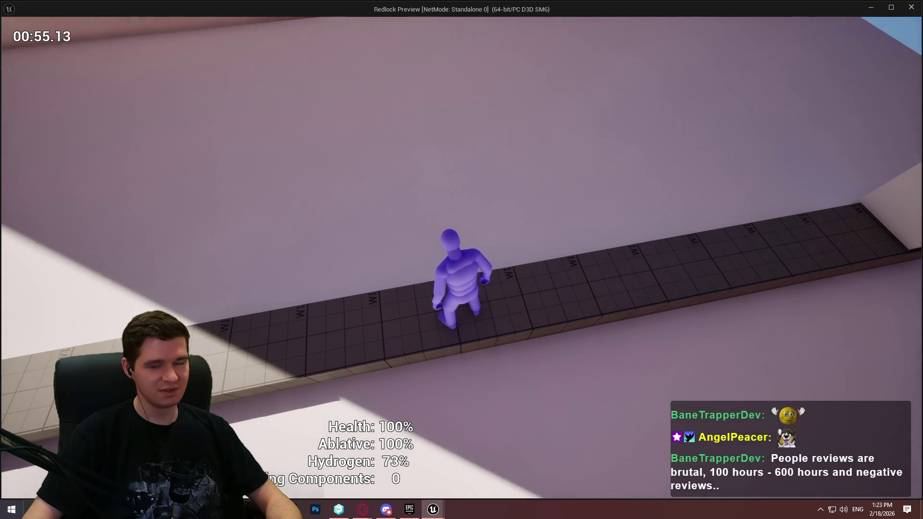
key(Escape)
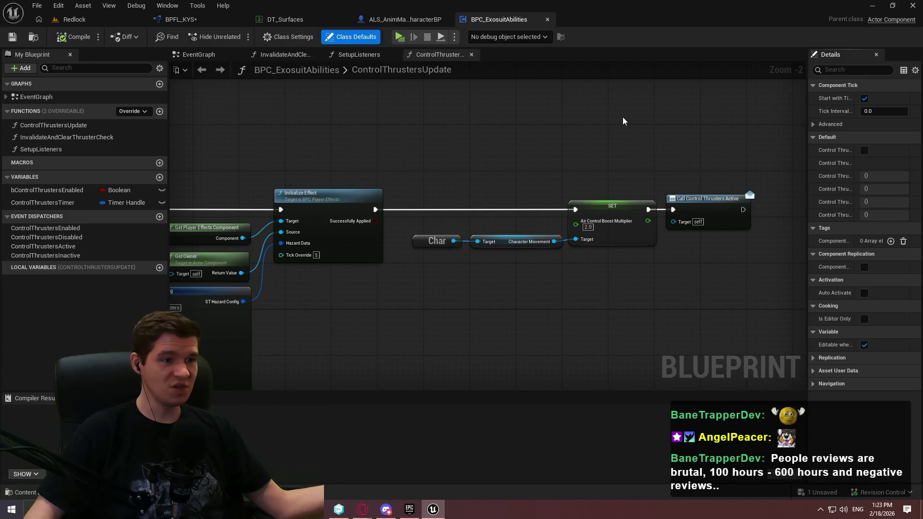
Pan the BPFL_KYS graph to review the surface settings nodes
click(174, 18)
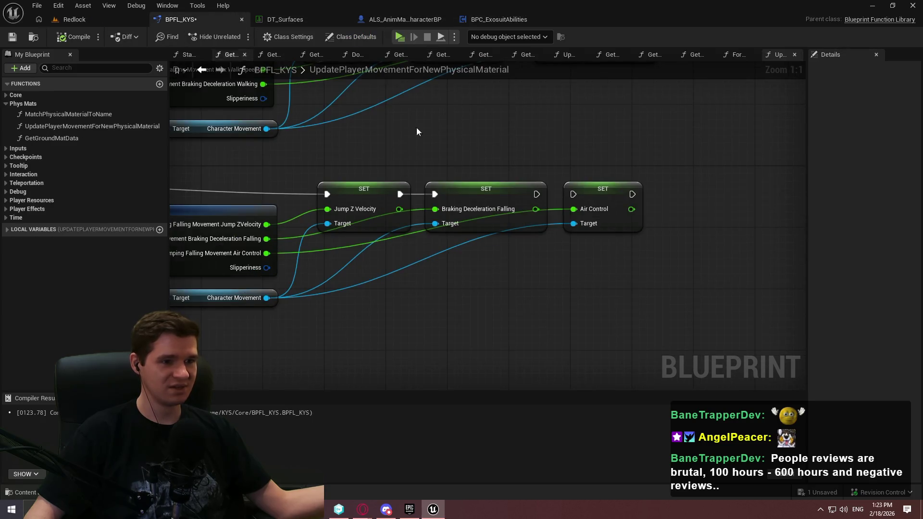
mouse_move(509, 271)
mouse_down()
mouse_move(712, 236)
mouse_move(717, 216)
mouse_move(652, 87)
mouse_move(646, 117)
mouse_up()
click(504, 15)
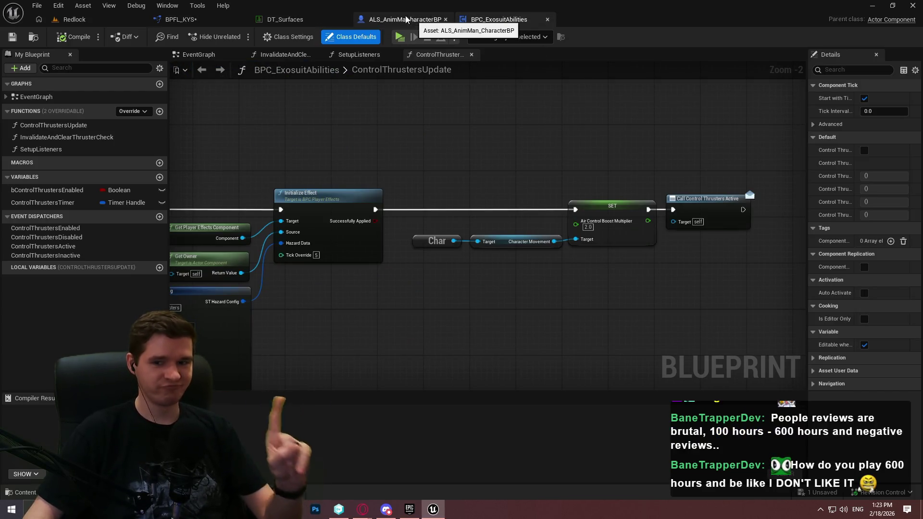
click(227, 20)
Set ALS character Air Control Boost Multiplier and Velocity Threshold to 0, then launch play
click(403, 18)
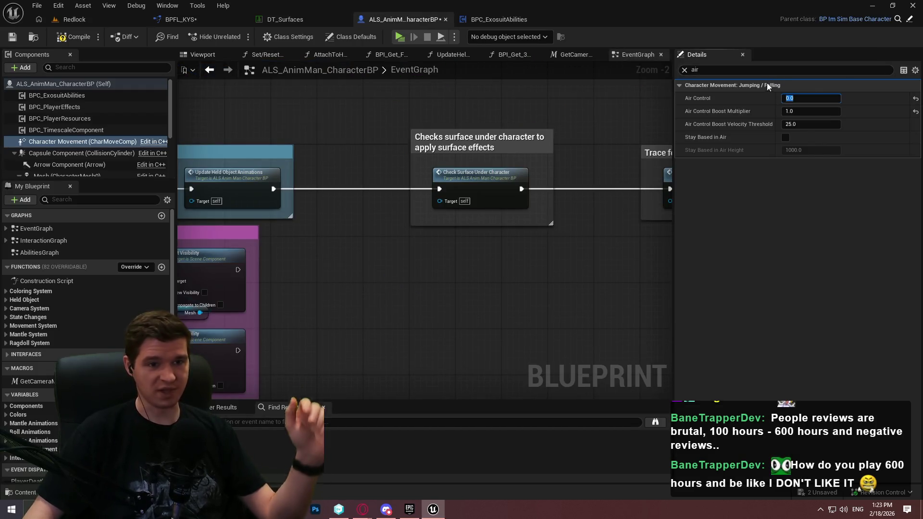
text(0)
click(811, 124)
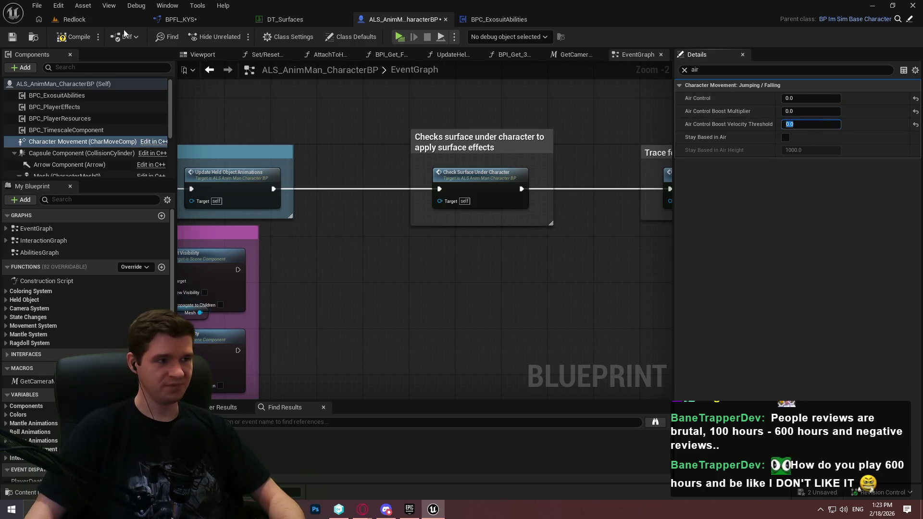
click(399, 38)
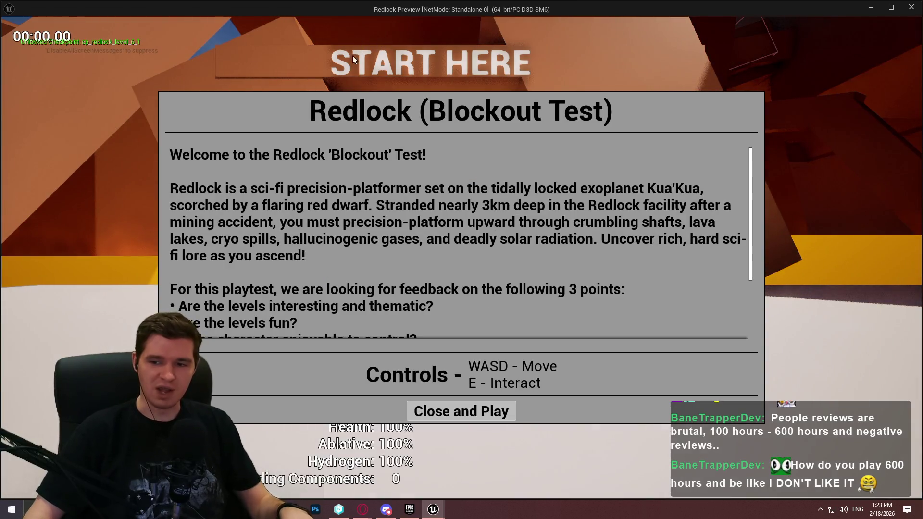
Climb the tall wall, run along the beam to the pillar, then stop play
click(469, 411)
key(w)
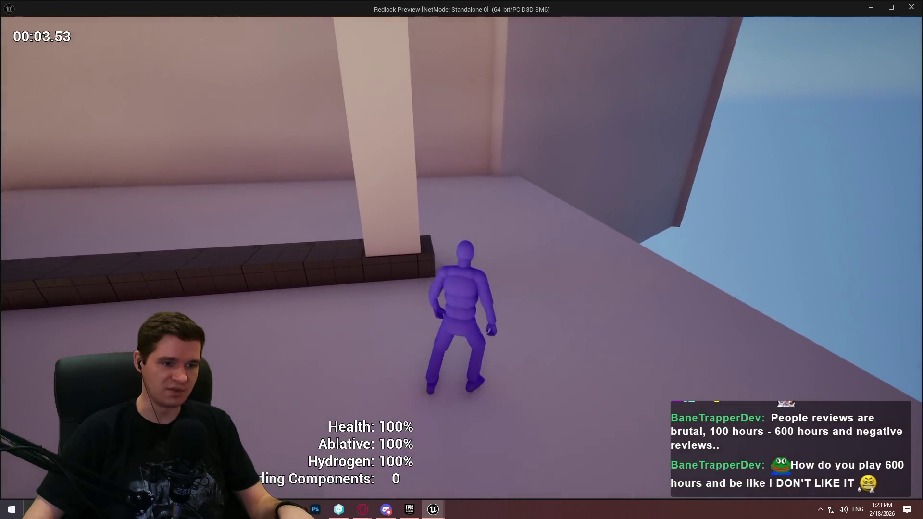
key(space)
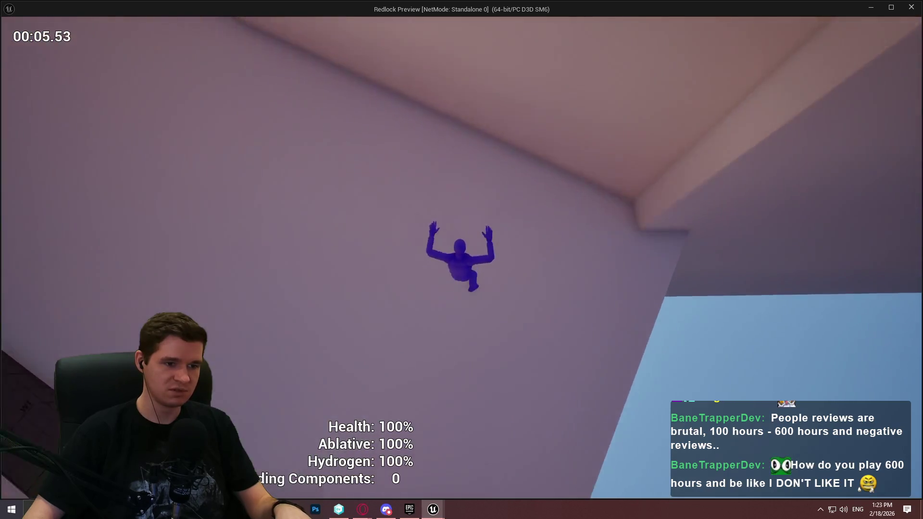
key(space)
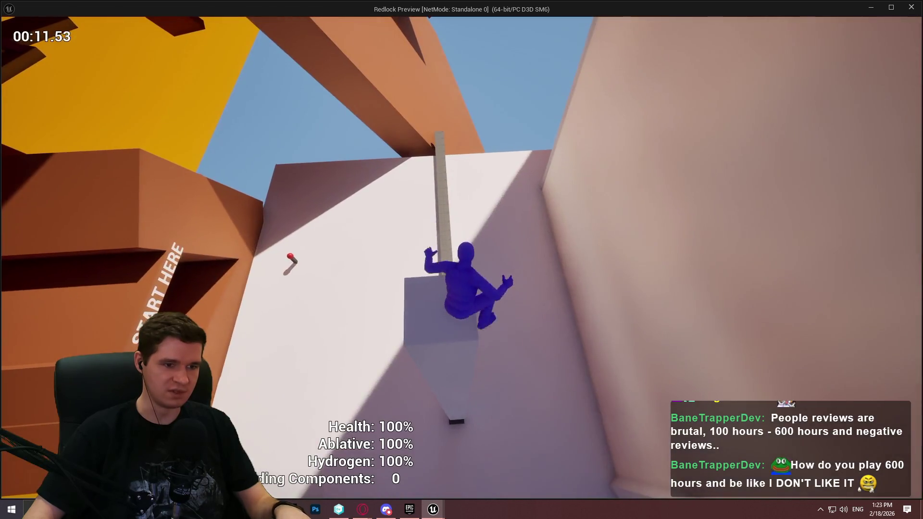
key(w)
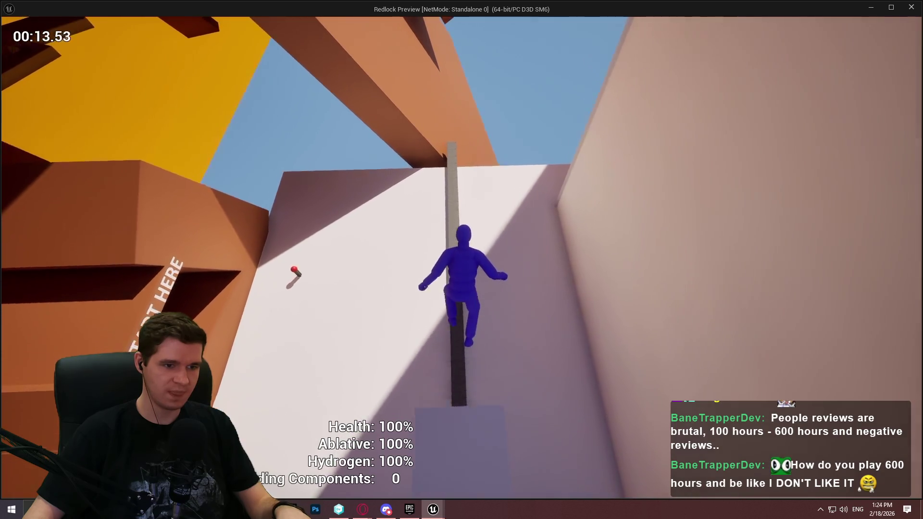
key(w)
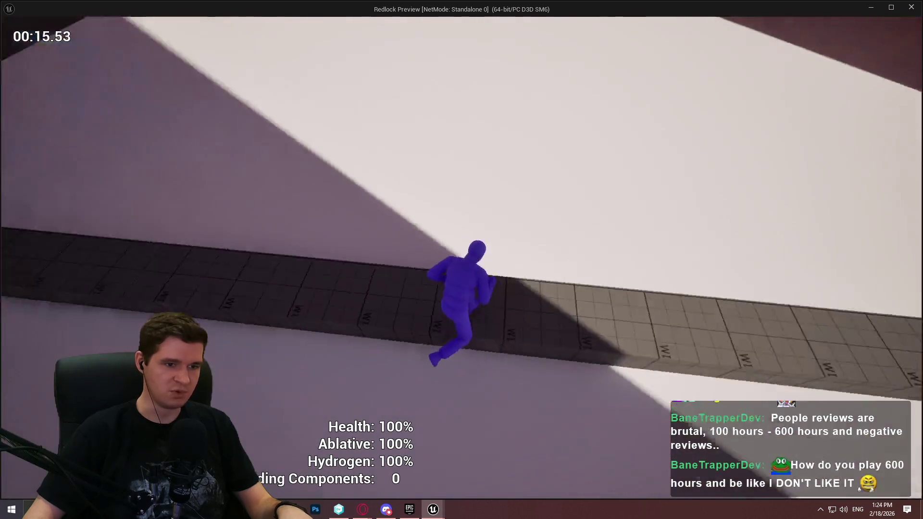
key(w)
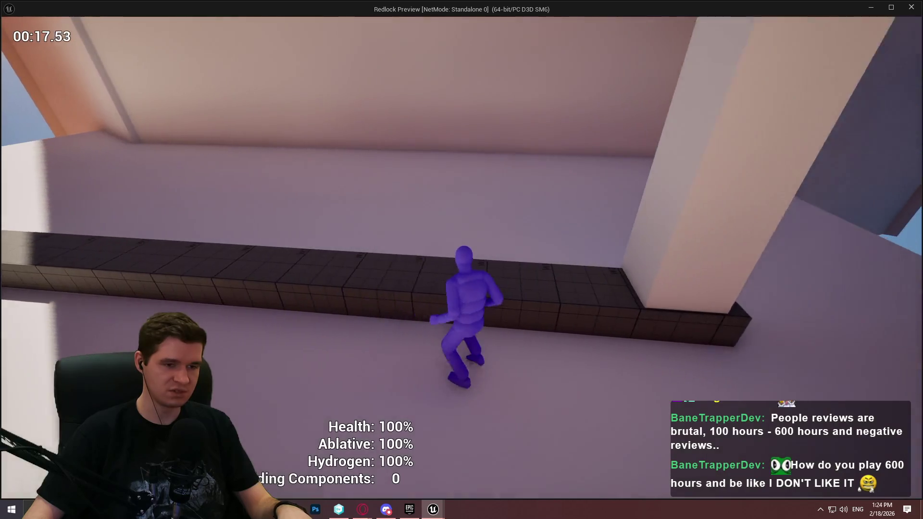
key(w)
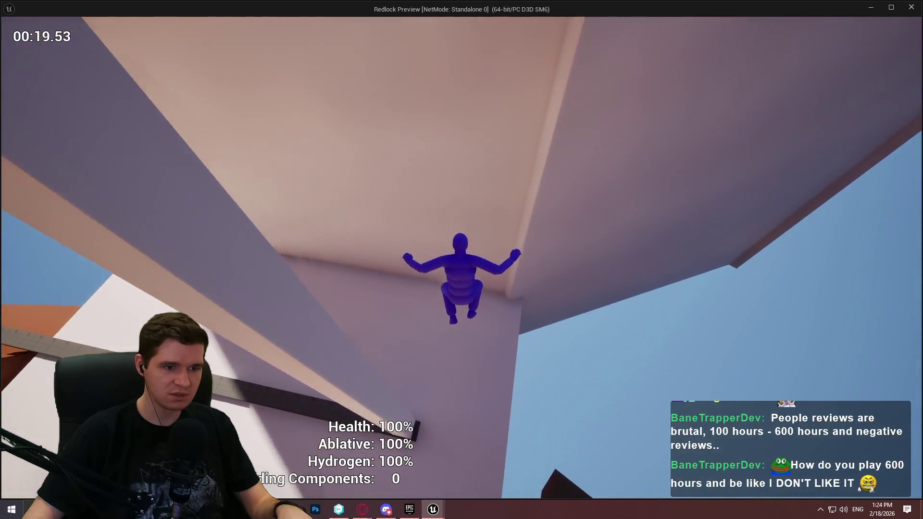
key(Escape)
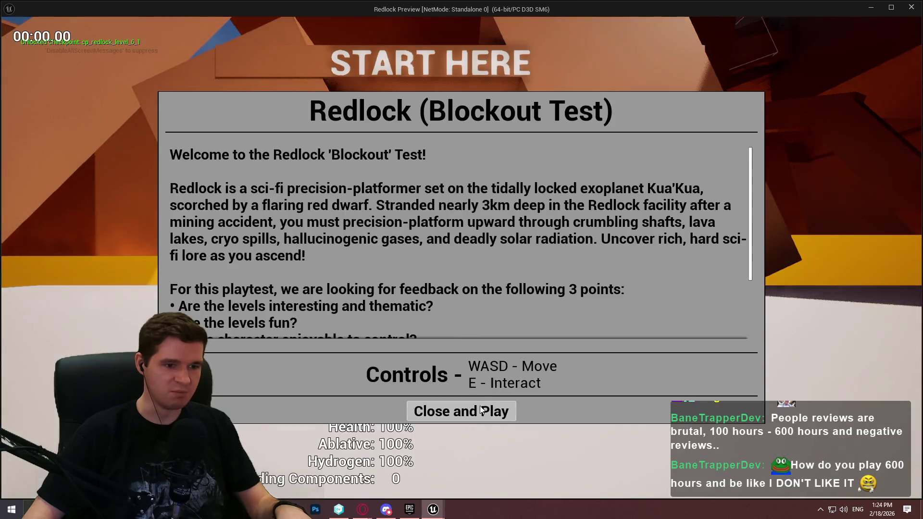
Restart the run and climb the pillar onto the dark wall strip
click(480, 406)
key(w)
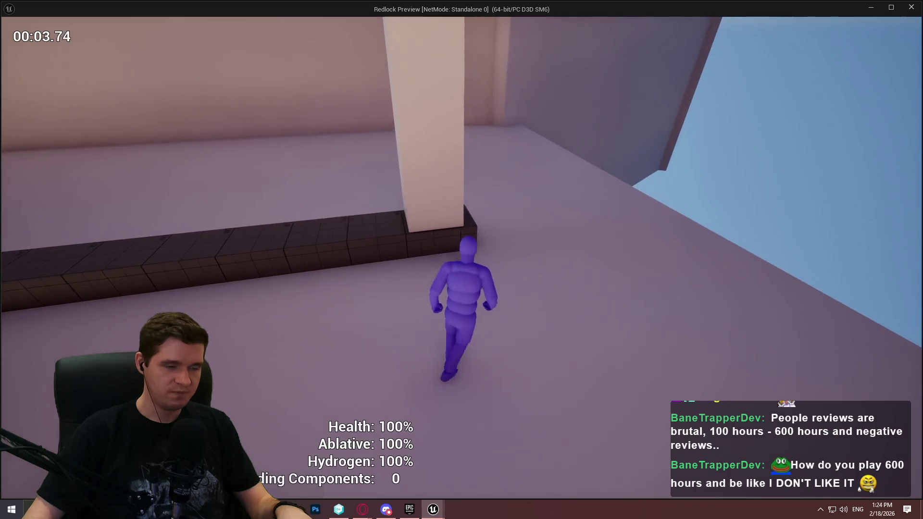
key(space)
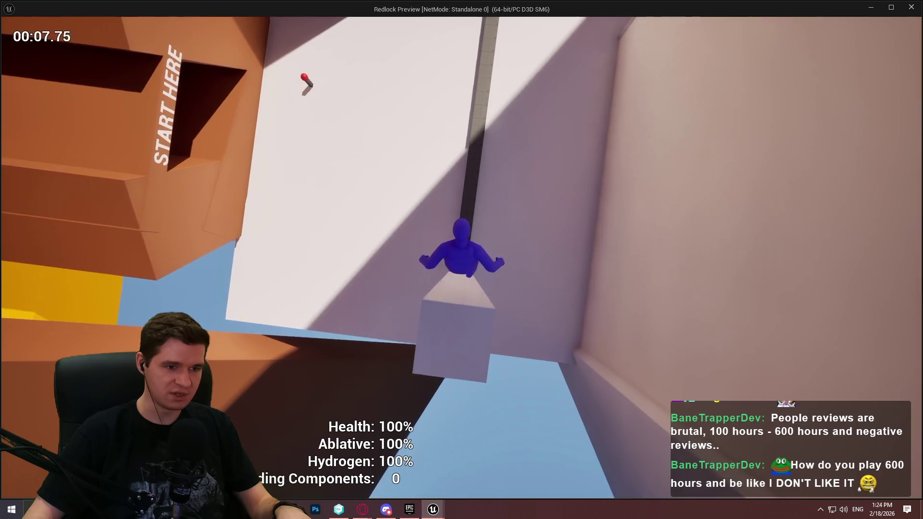
key(space)
key(space)
Stop the game and set Character Movement Air Control back to 0.5
key(Escape)
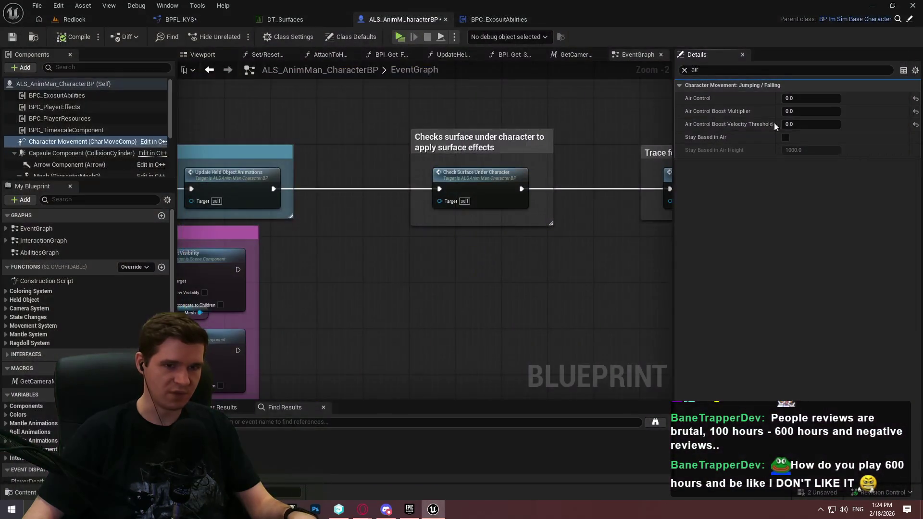
text(0.5)
key(Return)
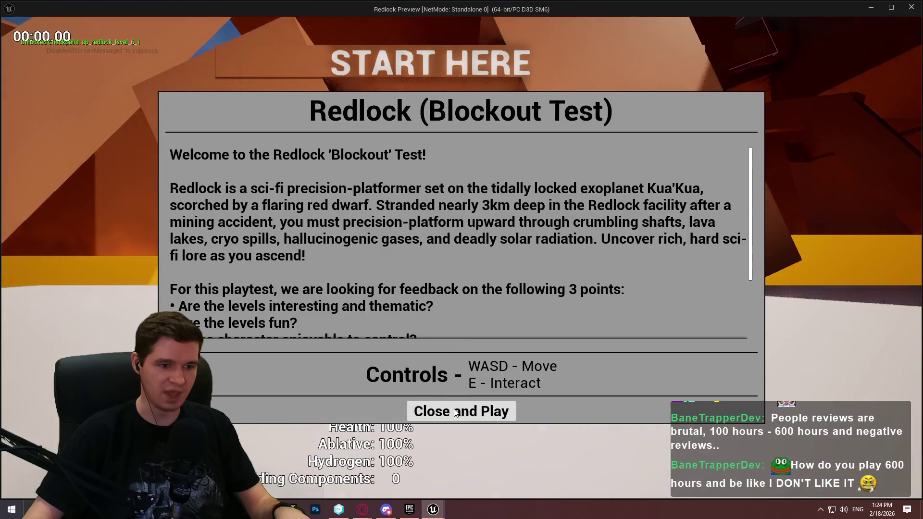
Climb the tall wall, platform and dark strip with the new air control, then stop
click(462, 410)
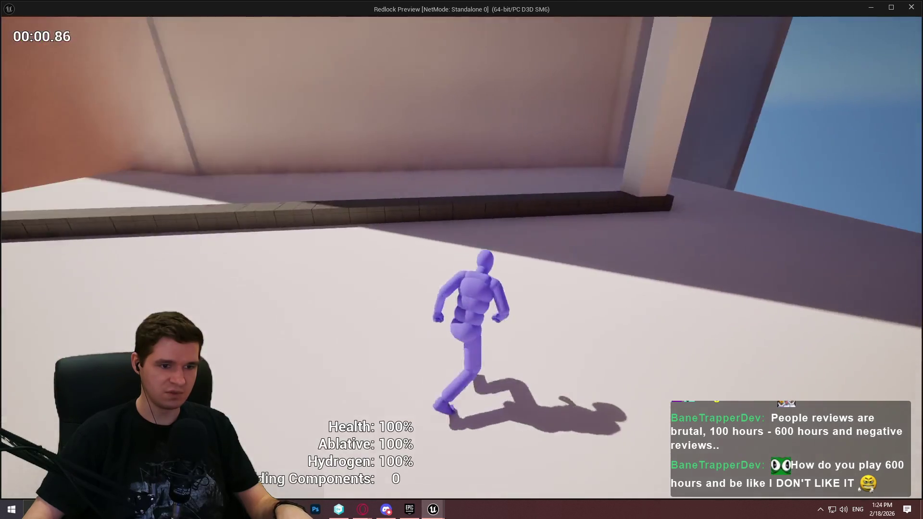
key(w)
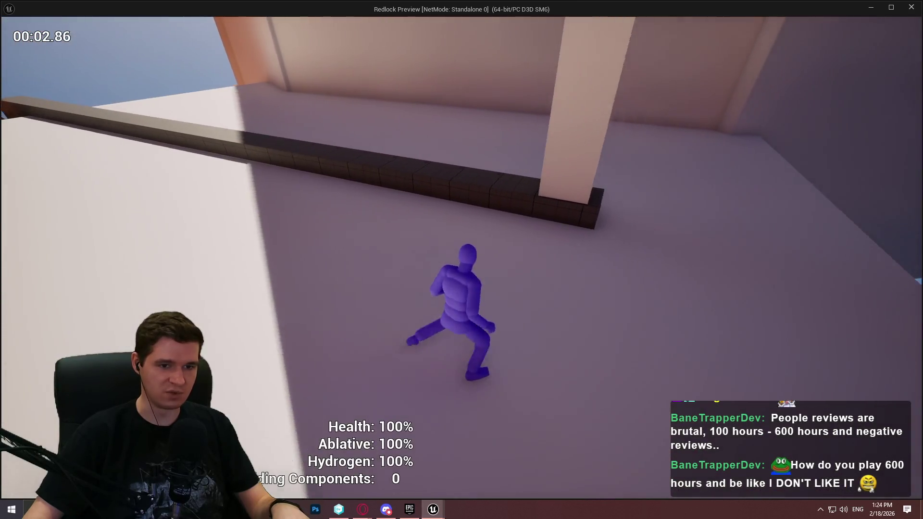
key(space)
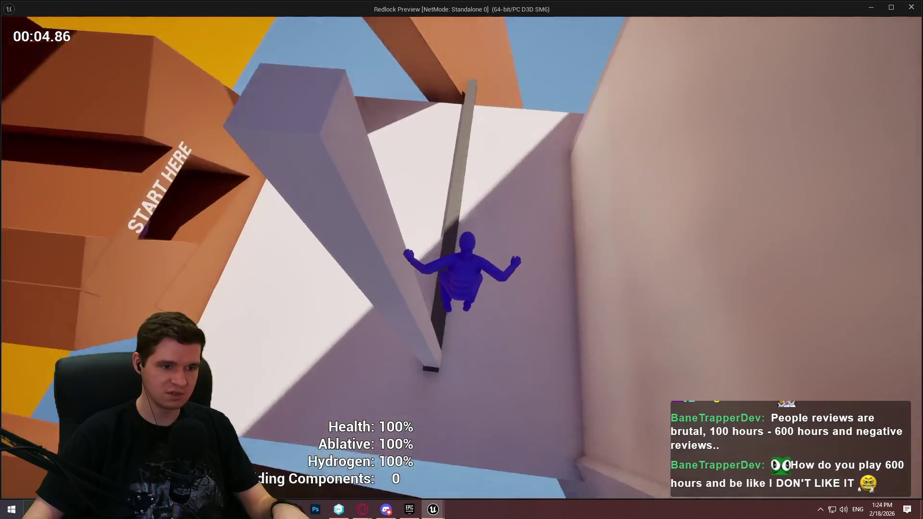
key(w)
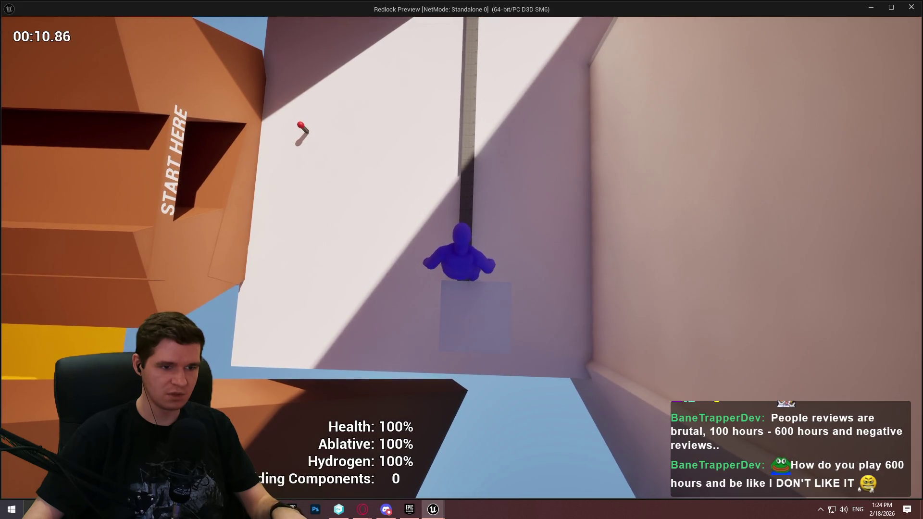
key(w)
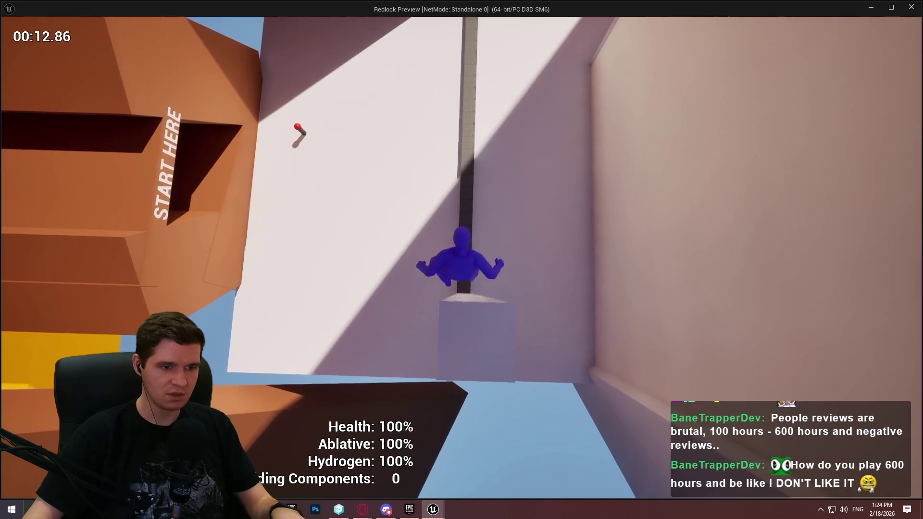
key(w)
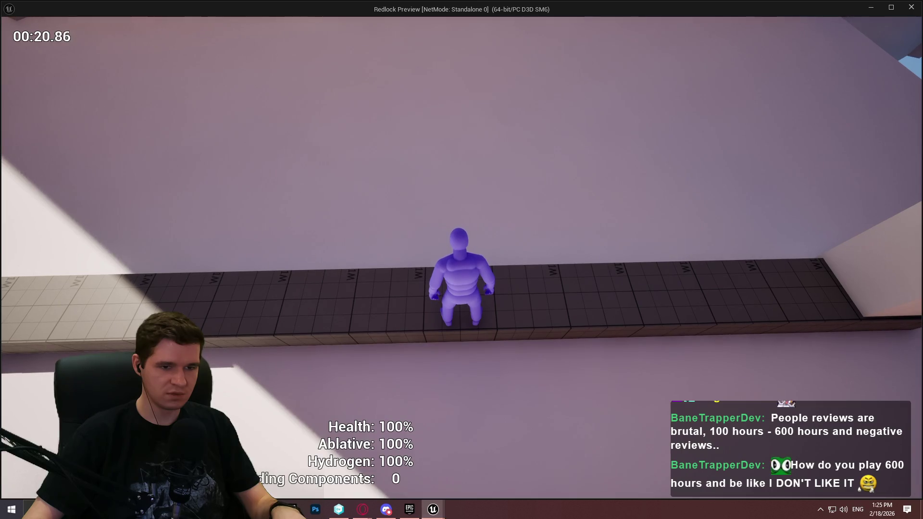
key(s)
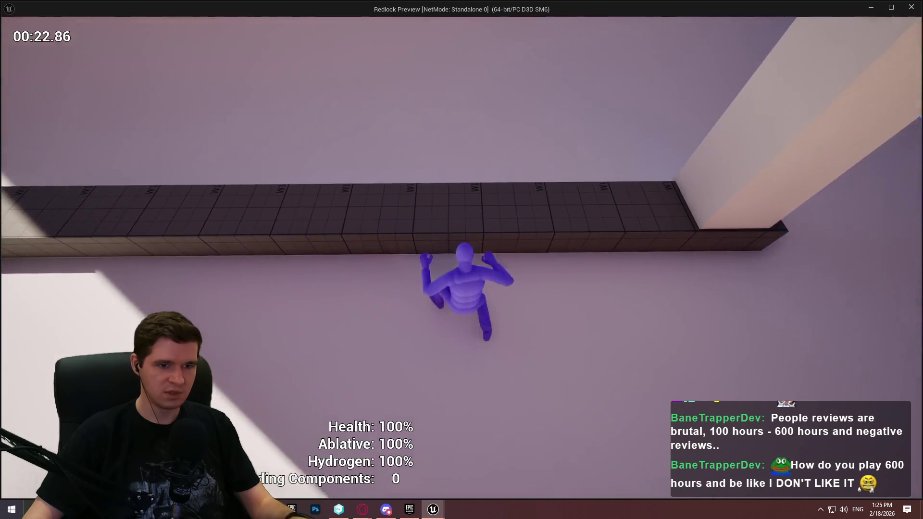
key(Escape)
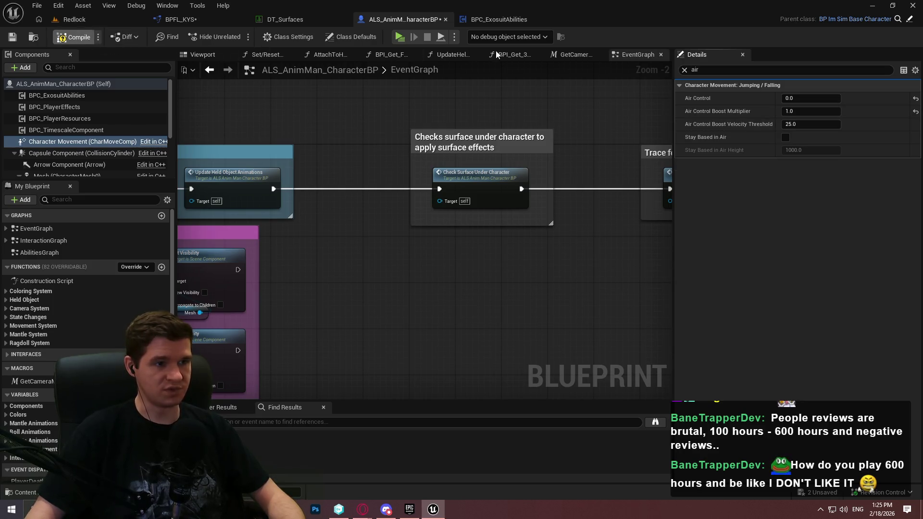
Relaunch play with Alt+P and climb the wall up onto the ledge
key(alt+p)
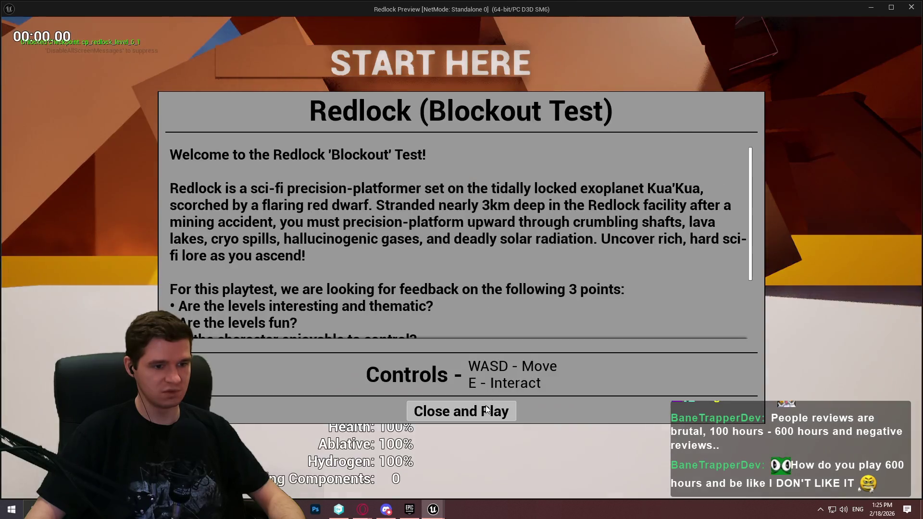
click(461, 410)
key(w)
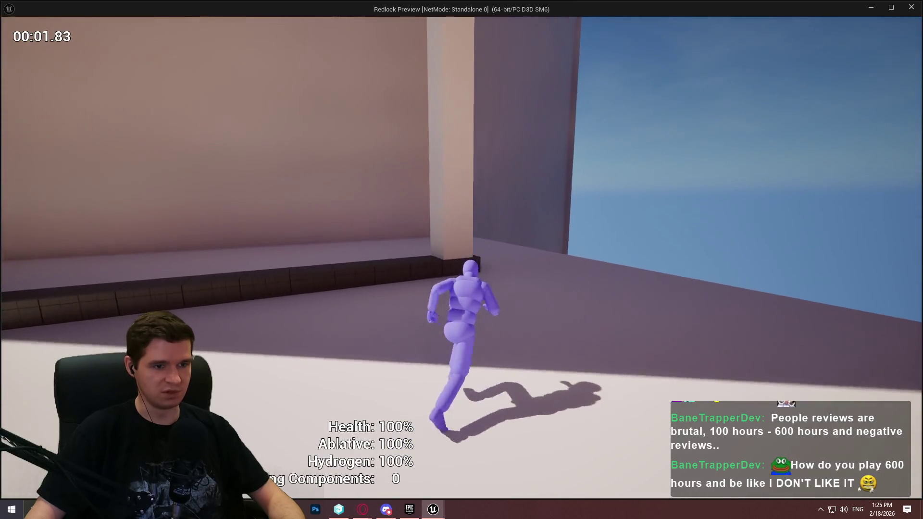
key(space)
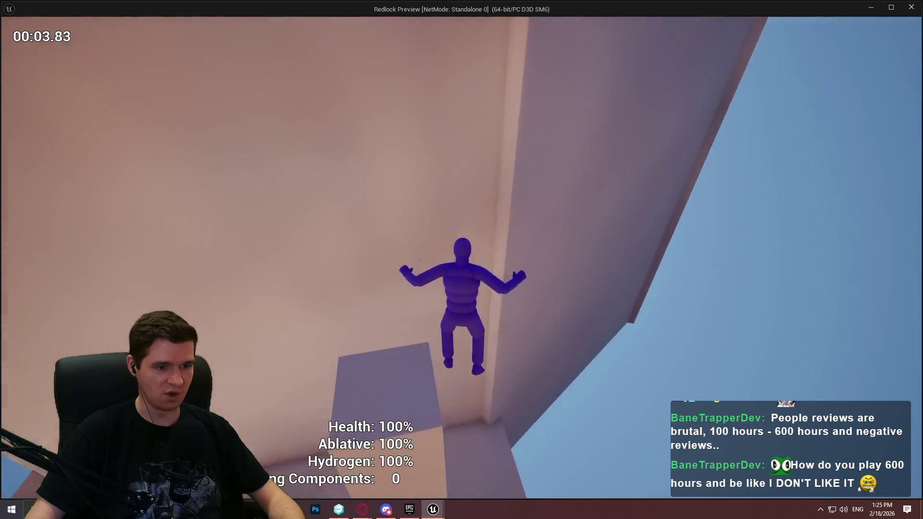
key(w)
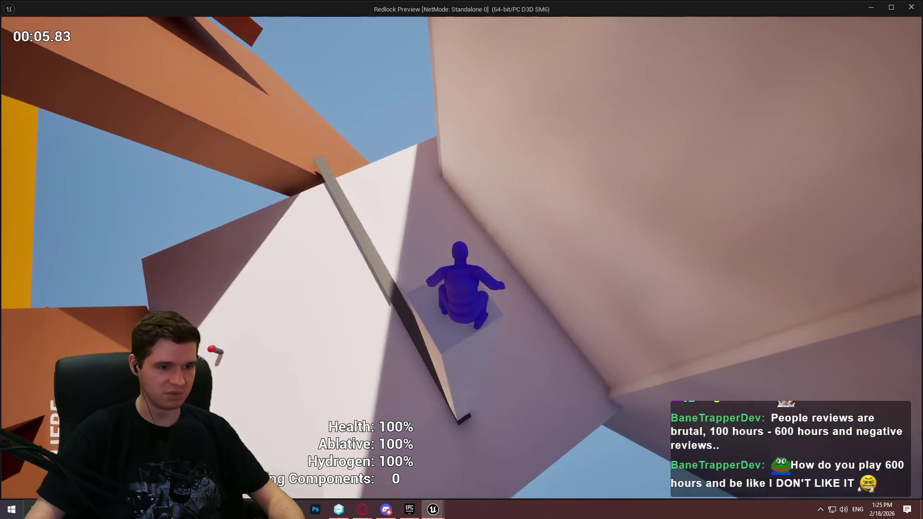
key(w)
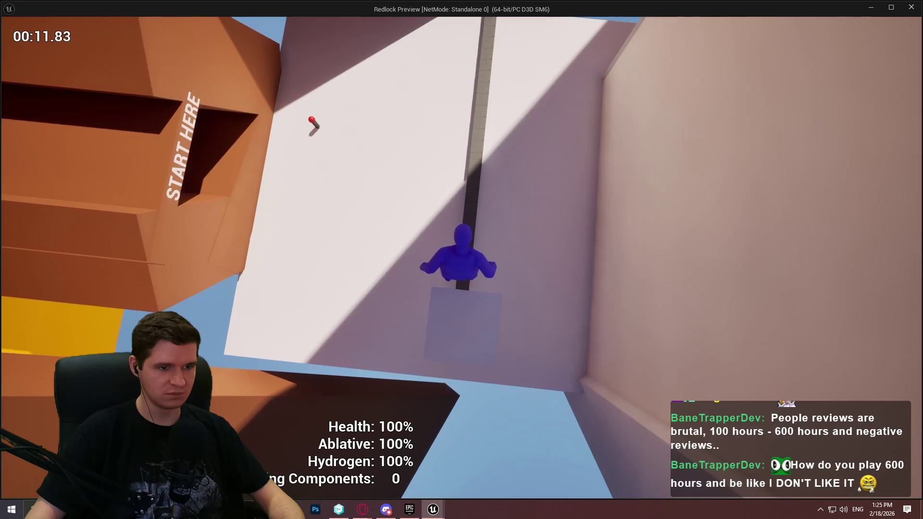
Climb the dark gap, walkway wall and narrow gap, then stop and restart play
key(w)
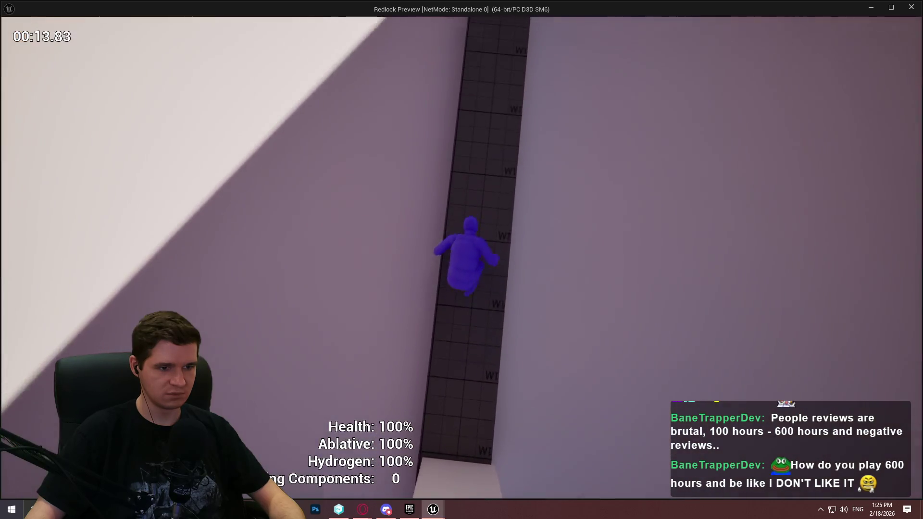
key(w)
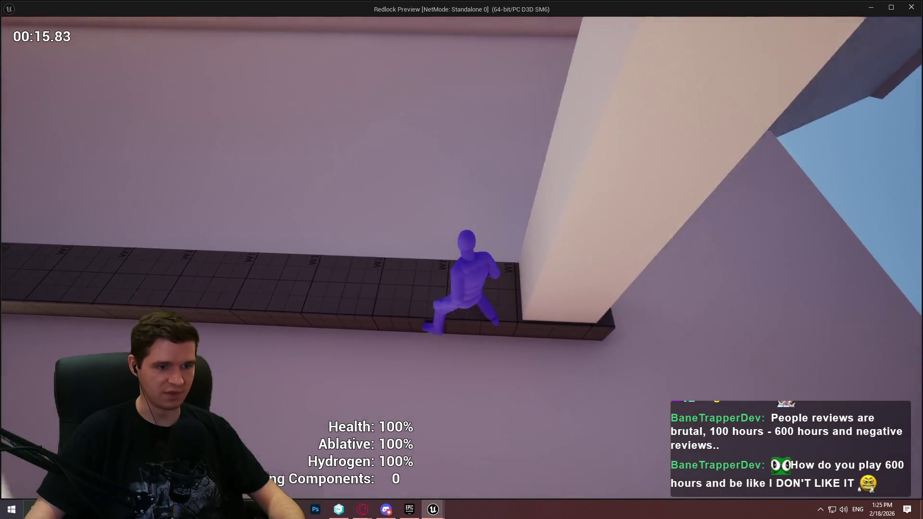
key(w)
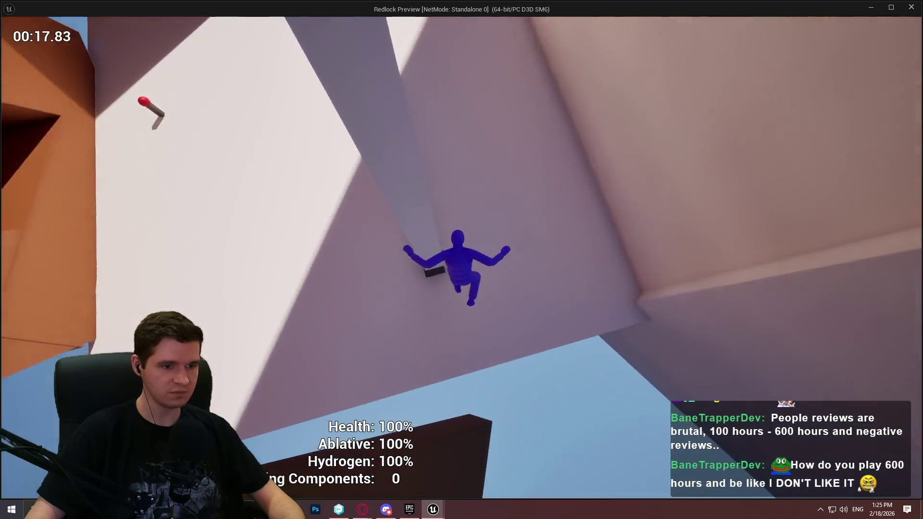
key(w)
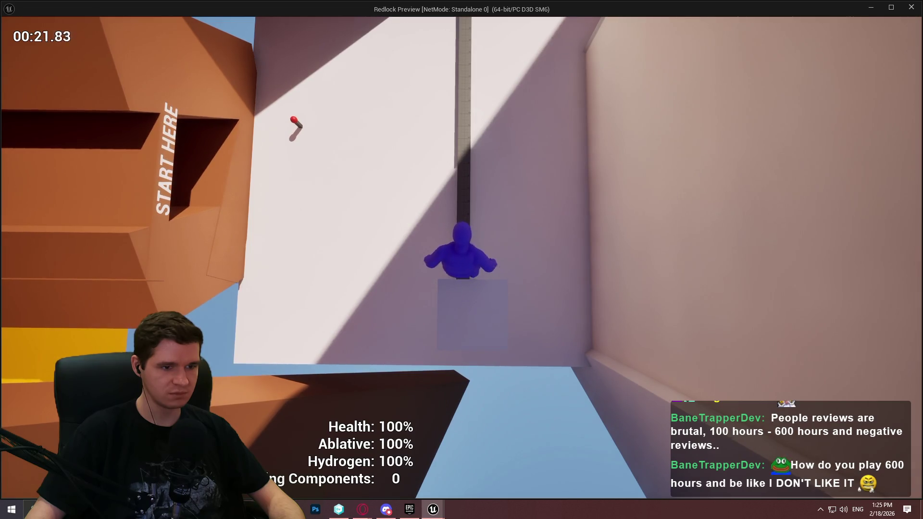
key(w)
key(w)
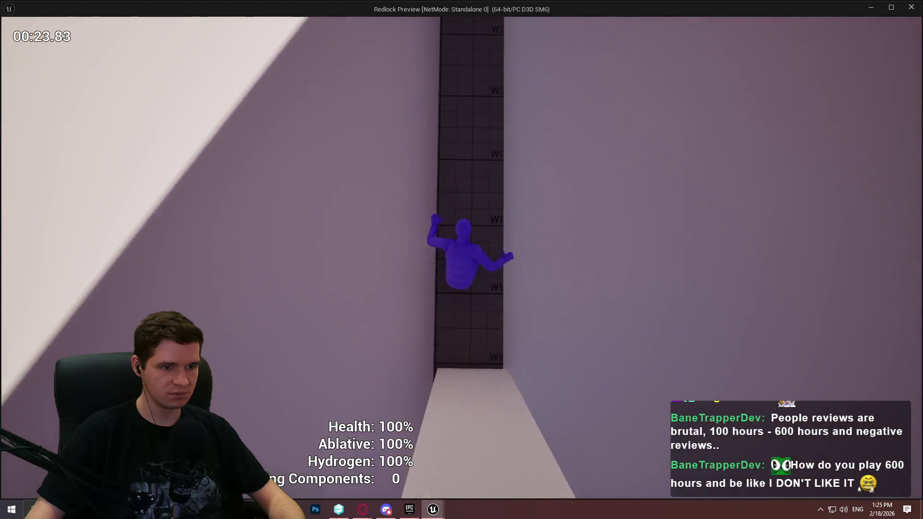
key(w)
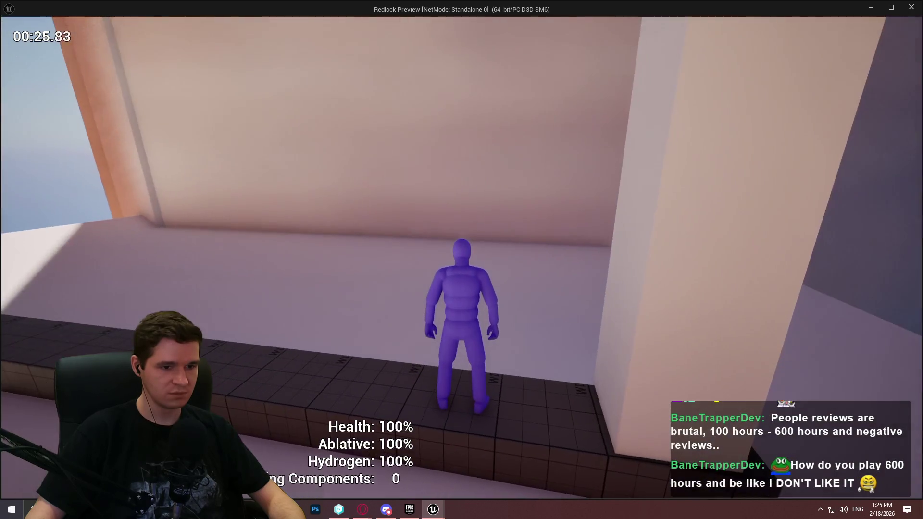
key(Escape)
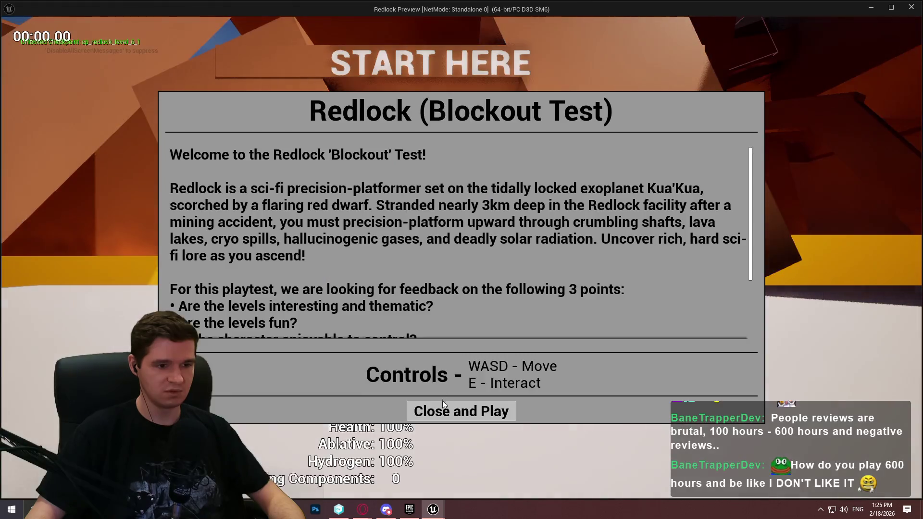
click(445, 407)
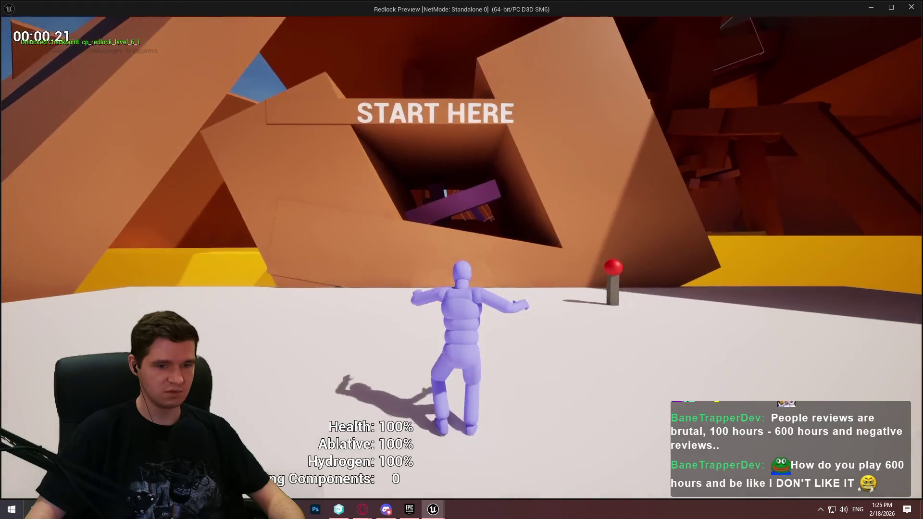
Play through the narrow wall-gap climb again, then end the Redlock preview session
key(w)
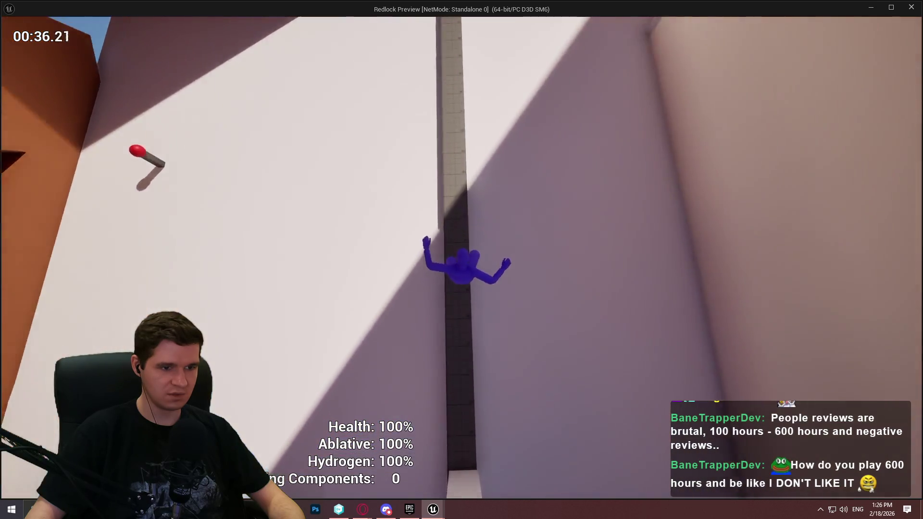
key(Escape)
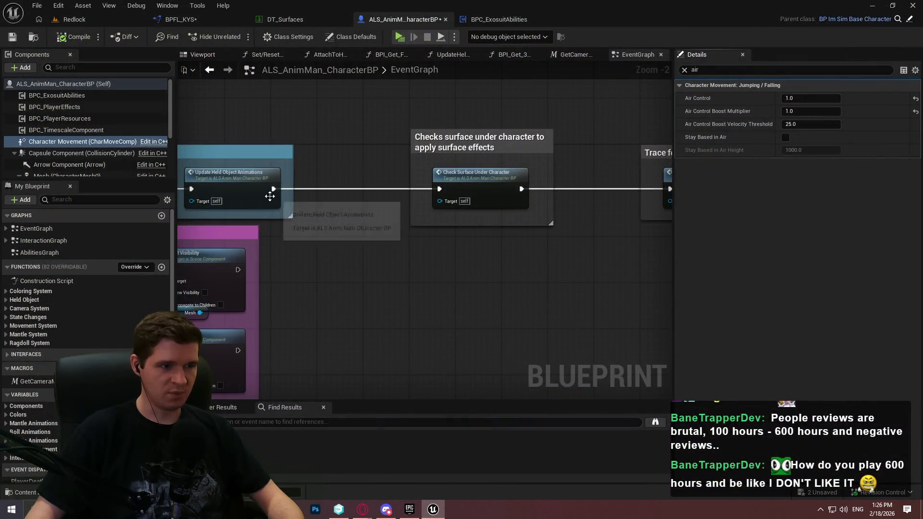
Search graph actions for 'lateral' and then 'velocity', closing the search without adding a node
drag(310, 255, 313, 255)
right_click(301, 244)
text(lateral)
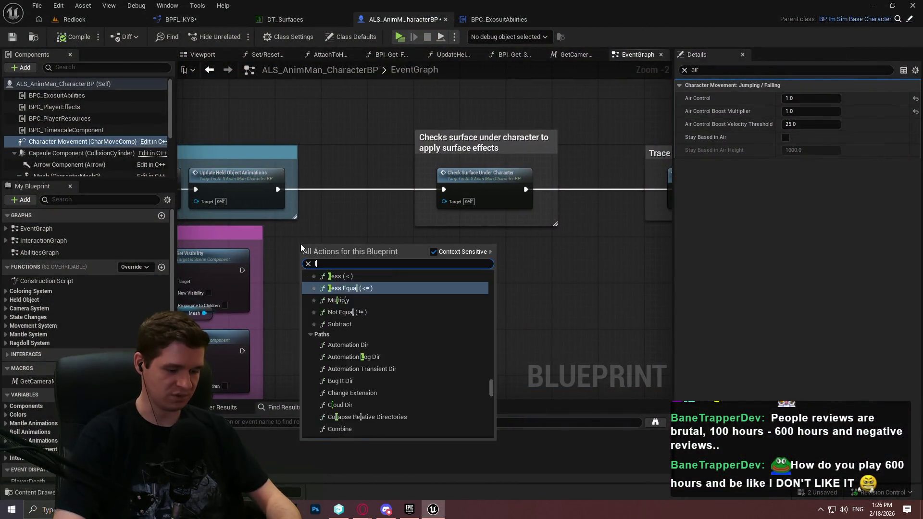
key(BackSpace)
key(BackSpace)
key(BackSpace)
key(BackSpace)
key(BackSpace)
text(velocit)
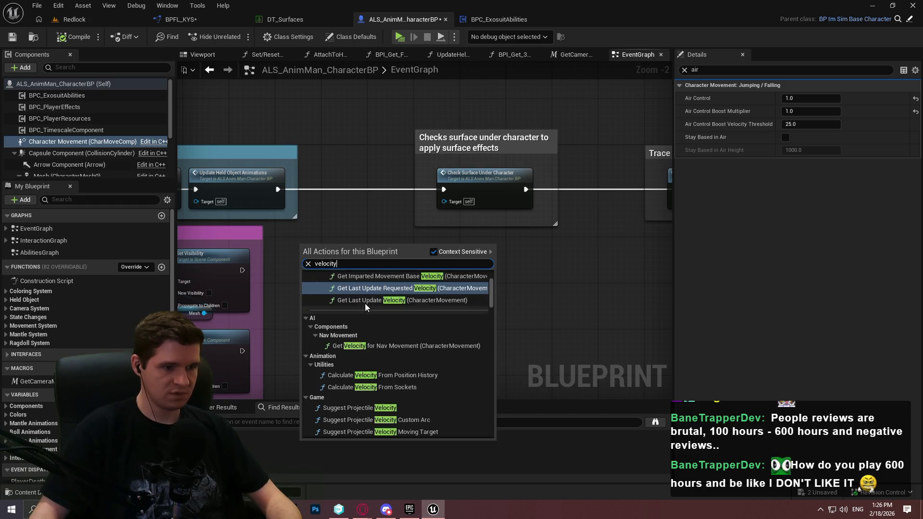
text(y)
mouse_move(492, 282)
mouse_down()
mouse_move(505, 356)
mouse_move(498, 399)
mouse_move(515, 316)
mouse_move(515, 369)
mouse_move(518, 306)
mouse_up()
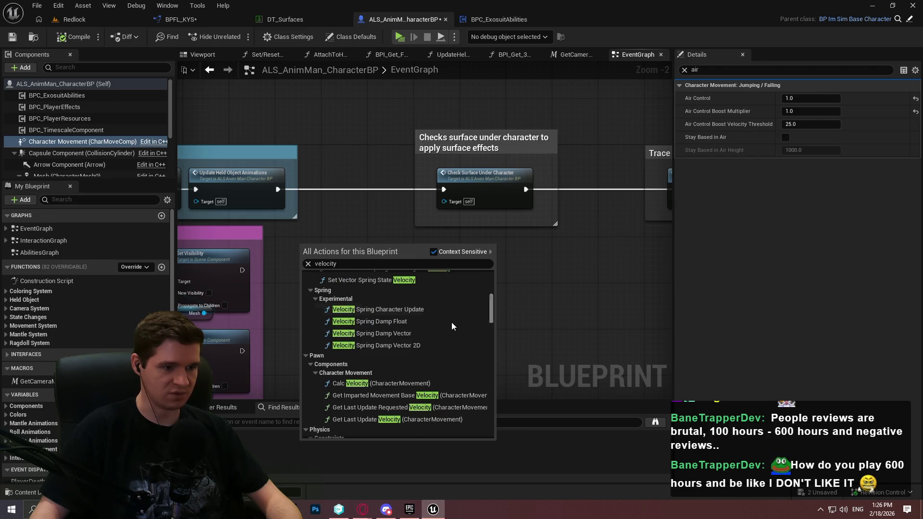
click(232, 157)
Drag a Character Movement reference into the graph and wire it to a new Get Velocity node
mouse_move(73, 143)
mouse_down()
mouse_move(296, 272)
mouse_move(411, 262)
mouse_up()
text(velocity)
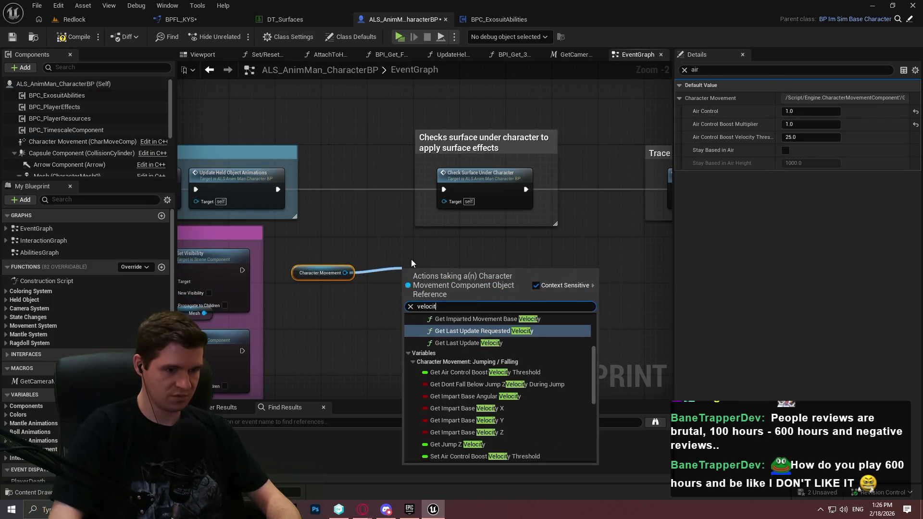
drag(594, 354, 603, 410)
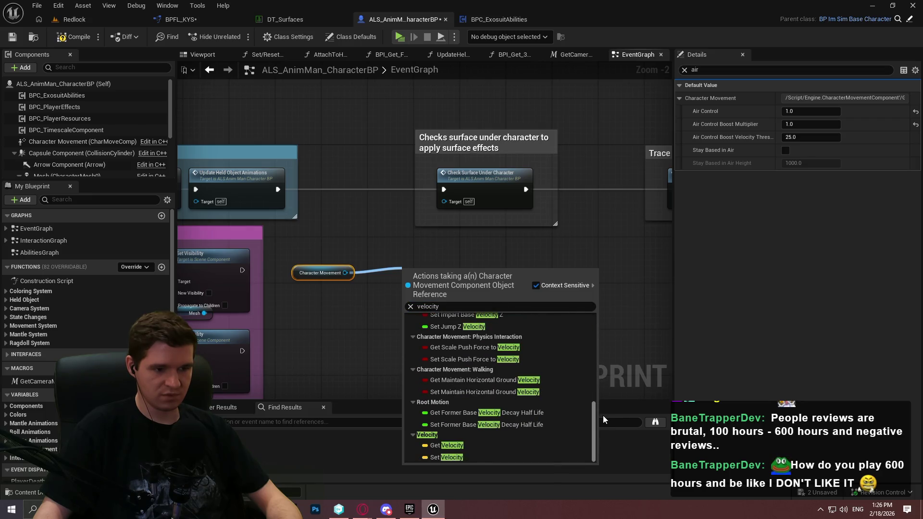
click(486, 445)
scroll(433, 321, up, 2)
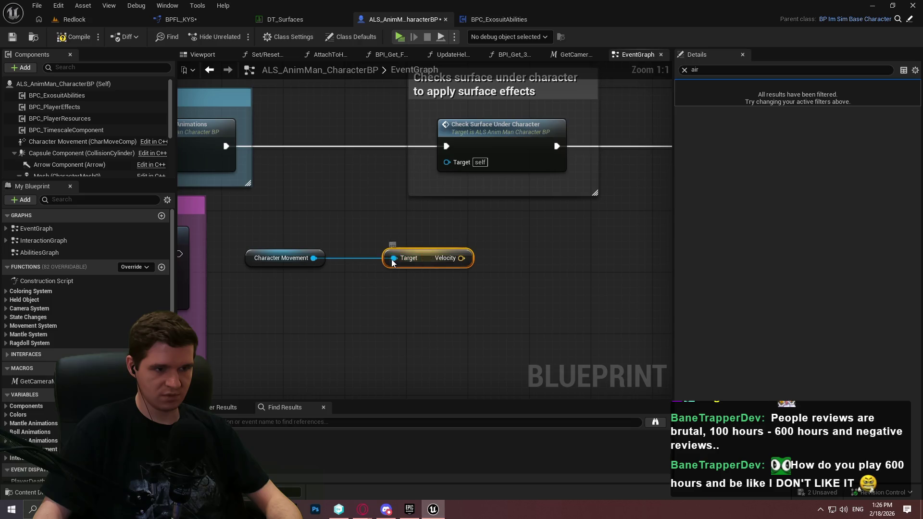
Split the Velocity output pin into Velocity X, Y and Z
click(426, 265)
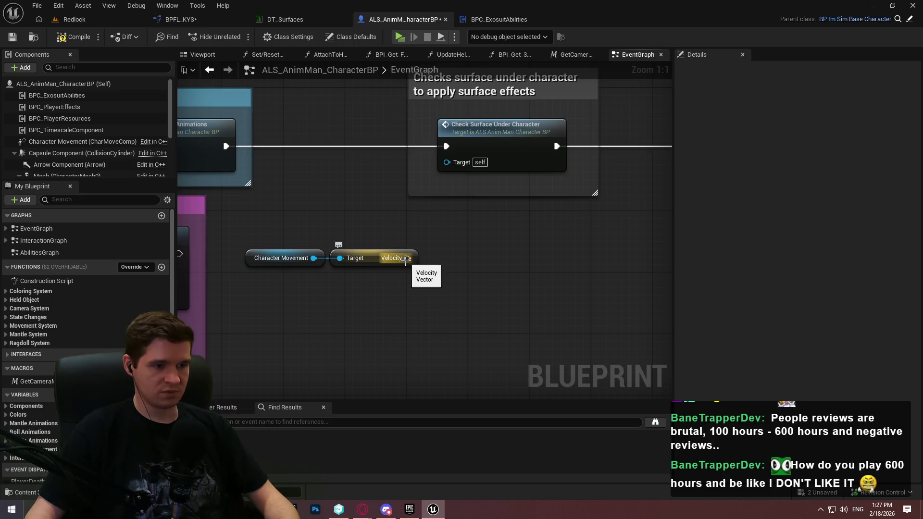
right_click(407, 259)
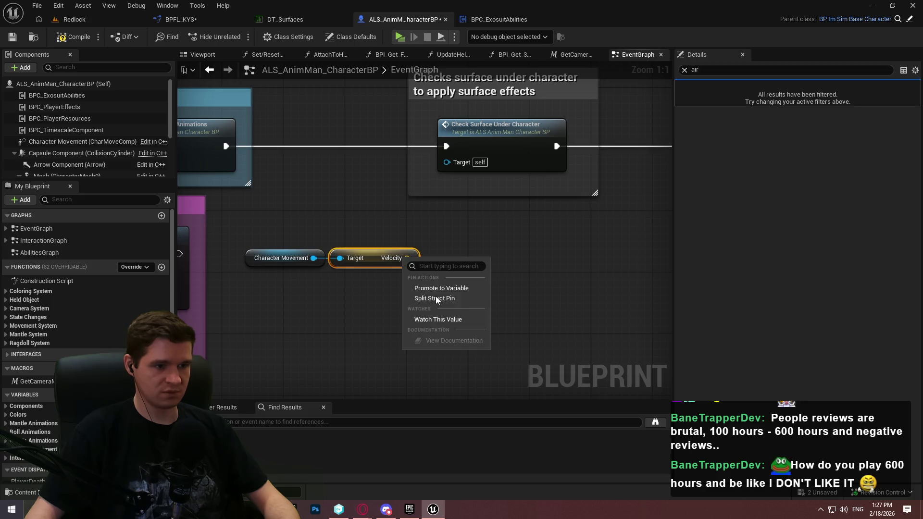
click(437, 298)
Search for a 'dist' node from Velocity X, then cancel without adding anything
drag(413, 259, 505, 261)
text(dist)
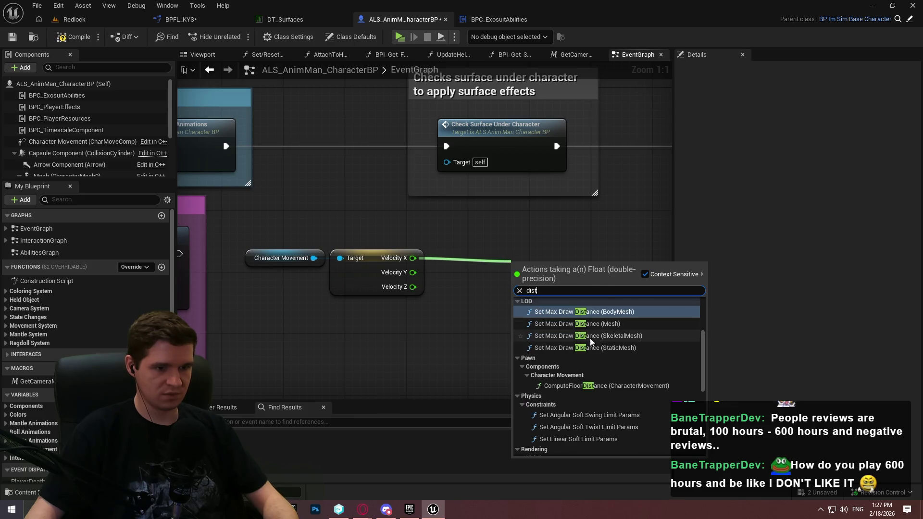
scroll(596, 330, up, 3)
scroll(613, 330, down, 5)
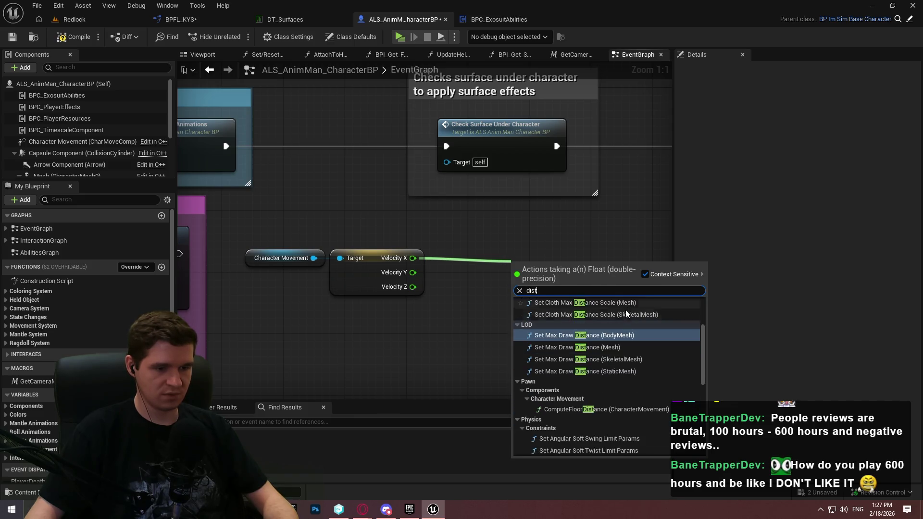
scroll(626, 301, down, 8)
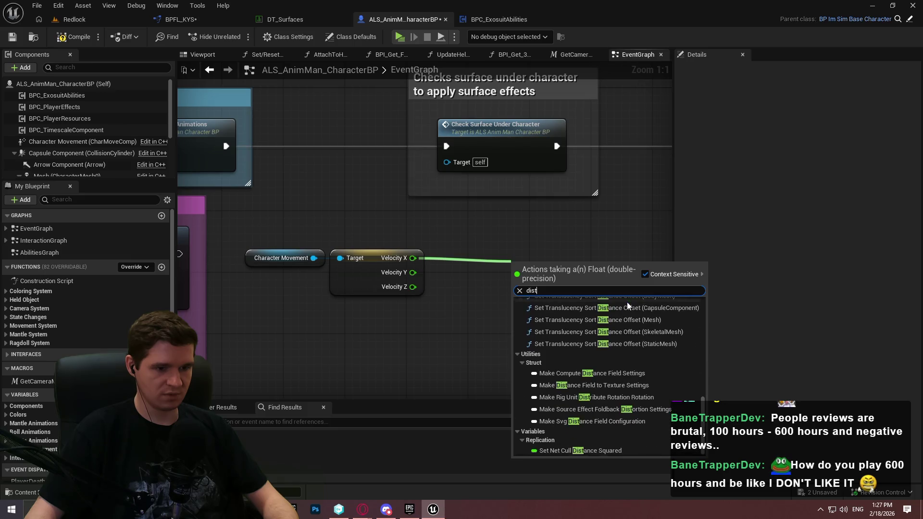
click(429, 272)
drag(419, 258, 458, 262)
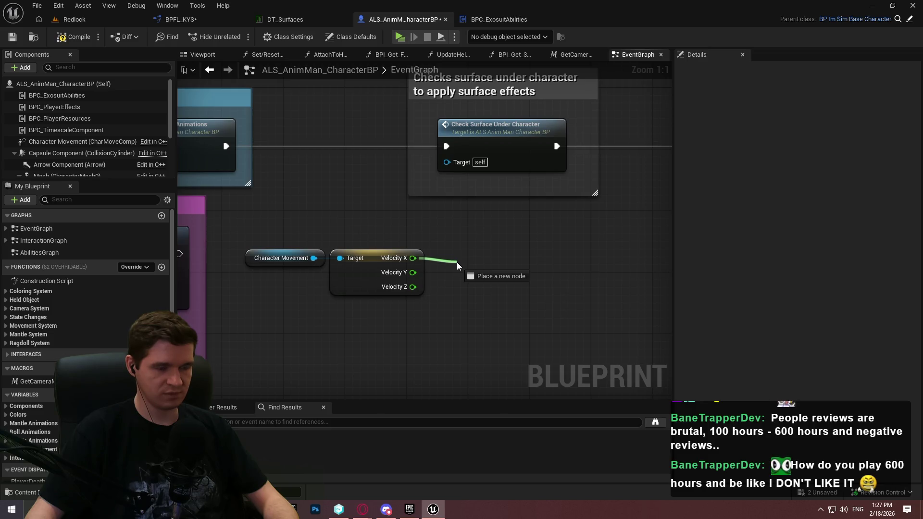
drag(457, 261, 413, 258)
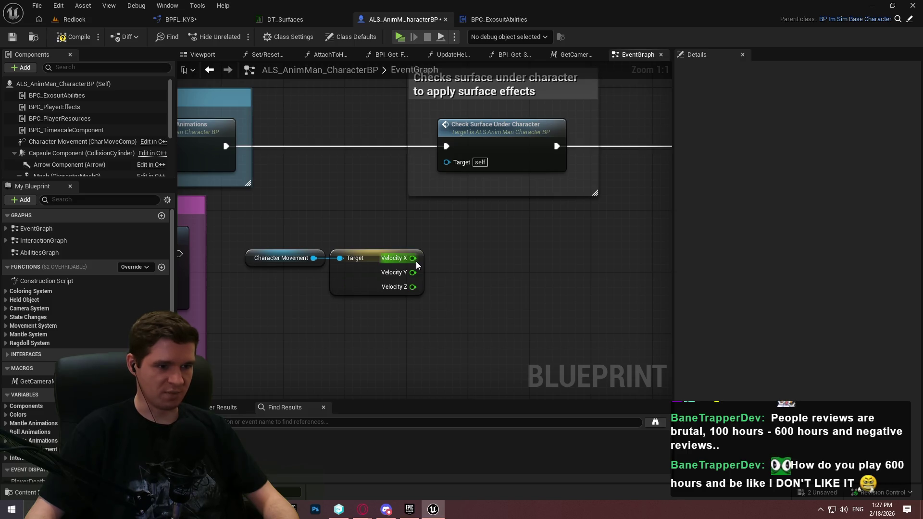
right_click(398, 257)
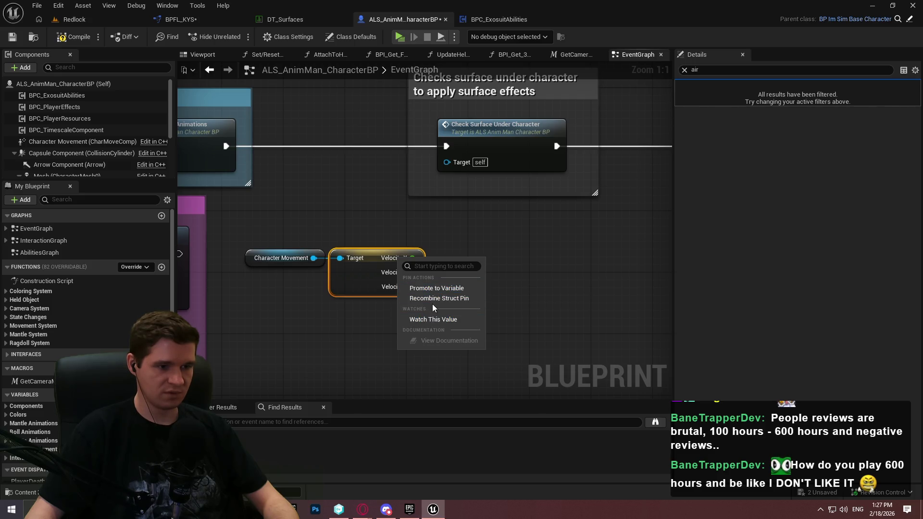
Recombine Velocity and wire it into a new Print String node chained after the animations update
click(433, 299)
drag(225, 146, 495, 234)
text(print)
key(Return)
mouse_move(500, 268)
mouse_down()
mouse_move(394, 262)
mouse_move(408, 258)
mouse_up()
click(525, 291)
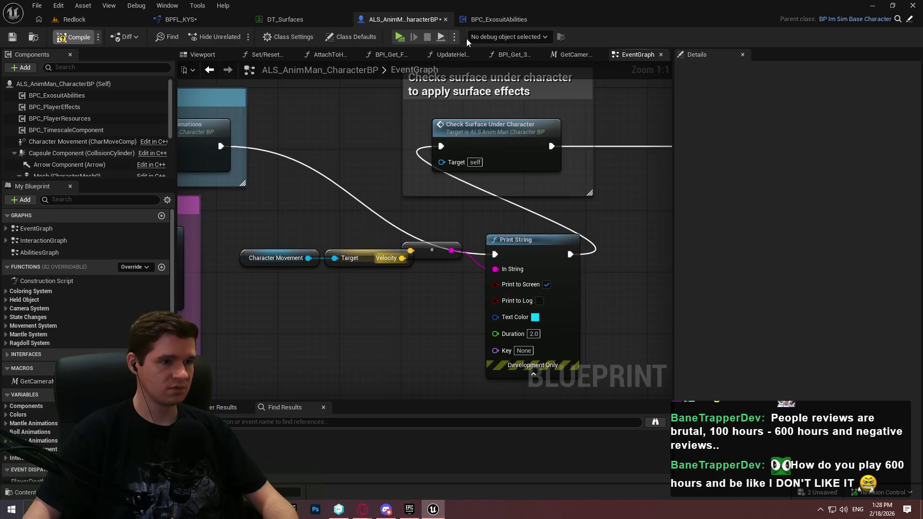
Play-test the level to see Velocity printed, selecting Character Movement between runs
click(399, 37)
key(Escape)
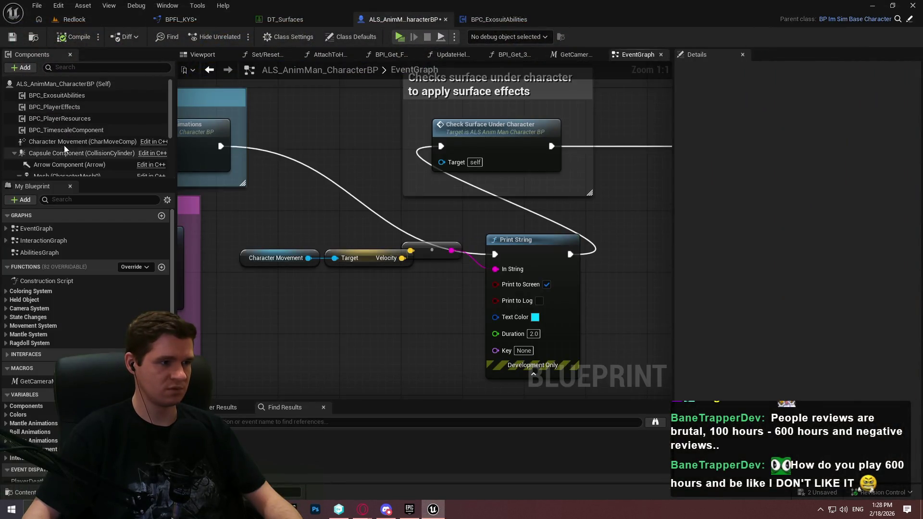
click(64, 142)
click(402, 40)
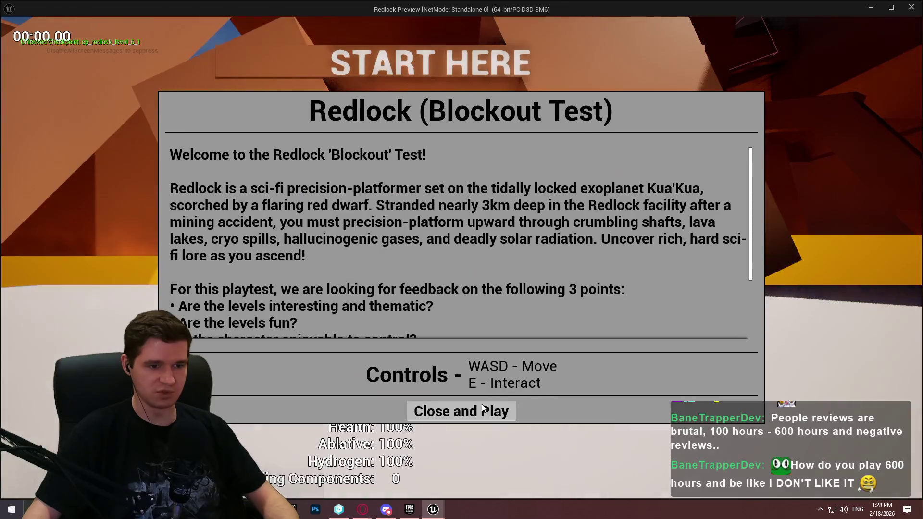
click(462, 411)
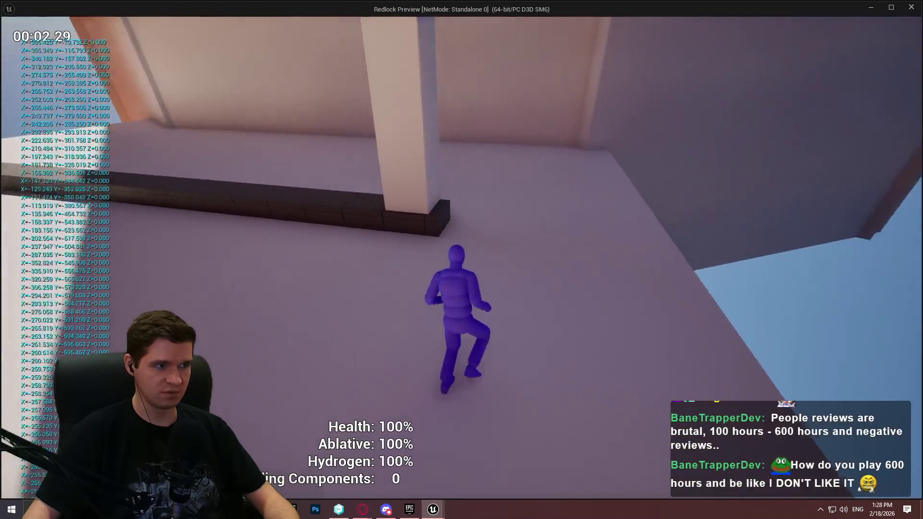
Run and climb onto the pillar-base block while watching the velocity log, then edit Air Control to 0.5
key(space)
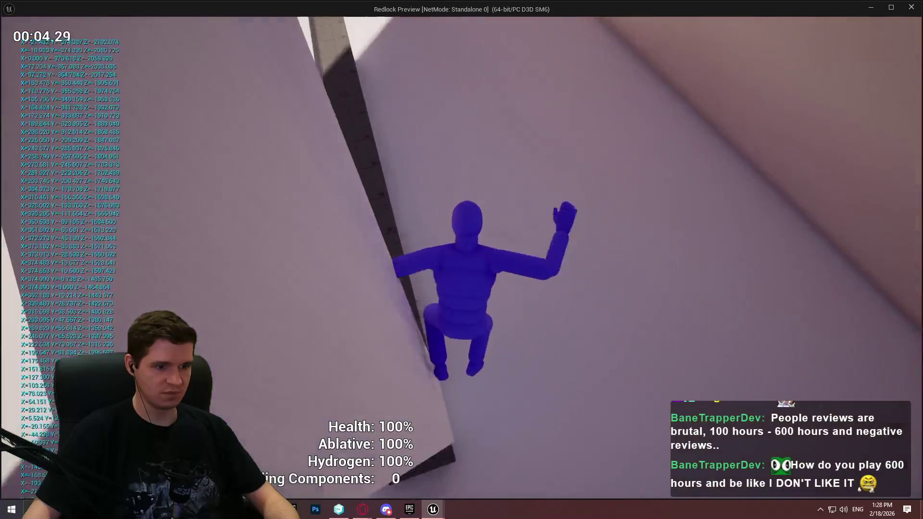
key(space)
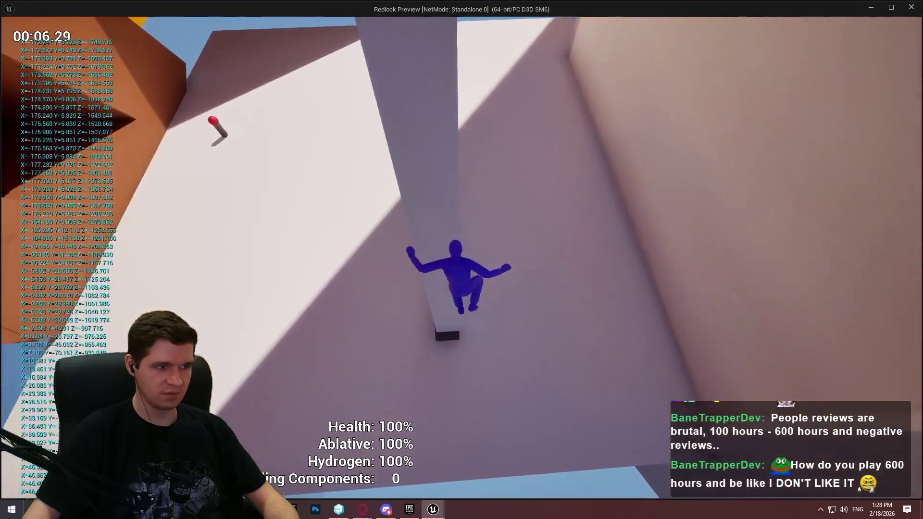
key(w)
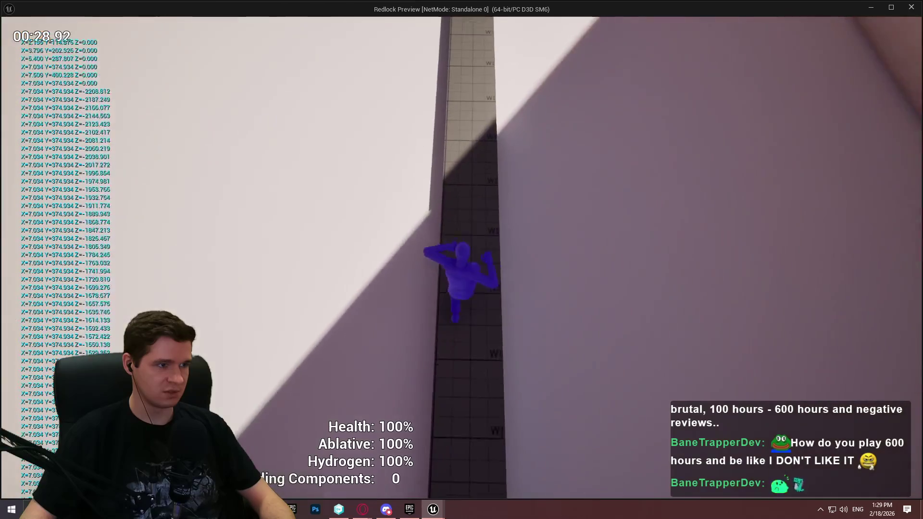
key(Escape)
click(812, 99)
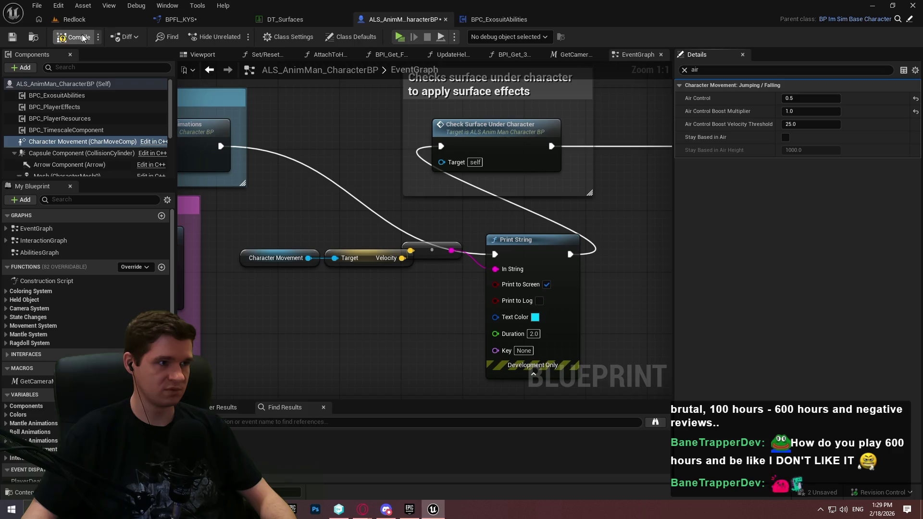
Relaunch the play-test, climb the wall ledge onto the vertical pole, then stop the session
key(alt+p)
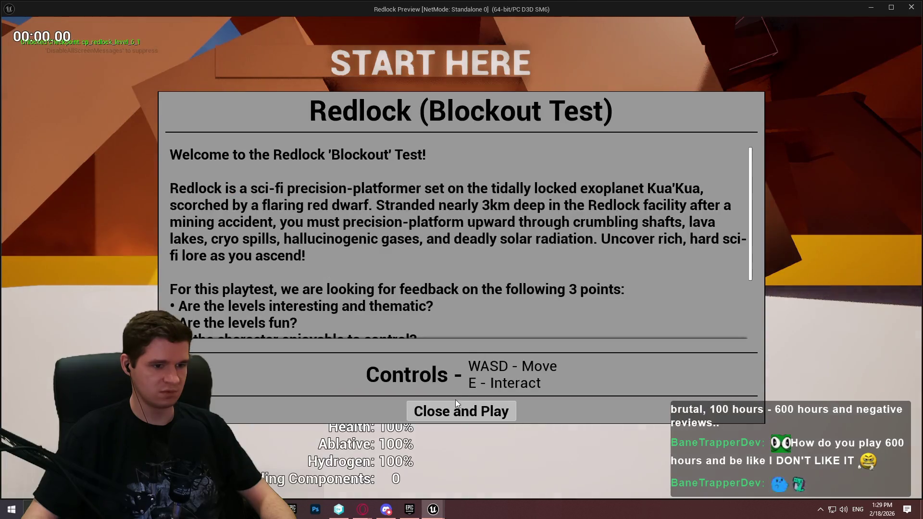
click(457, 409)
key(w)
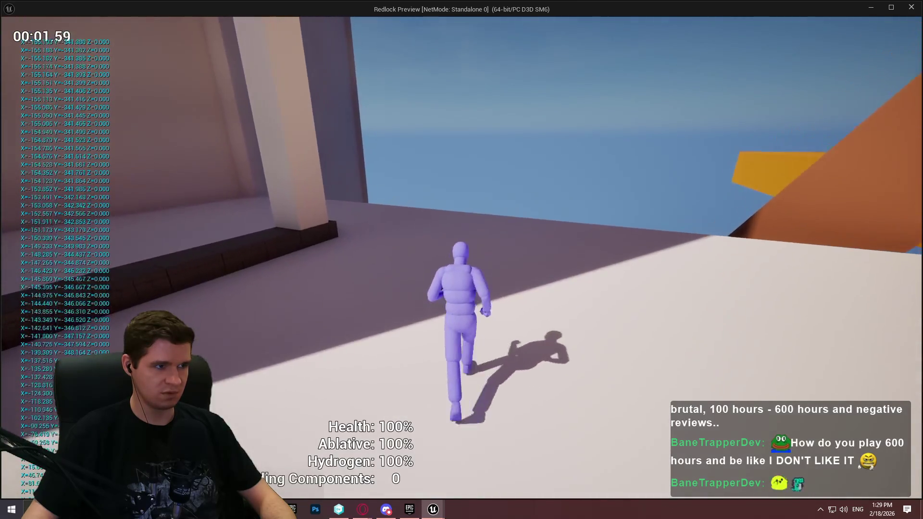
key(space)
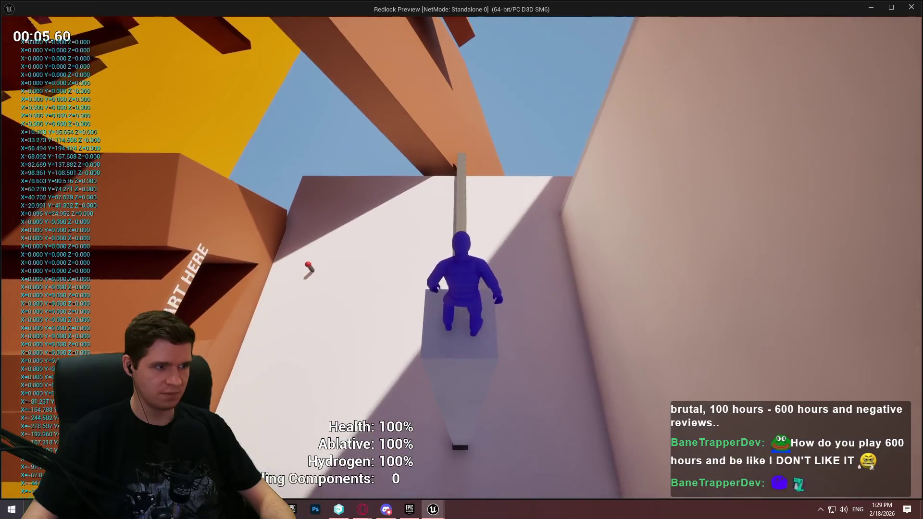
key(w)
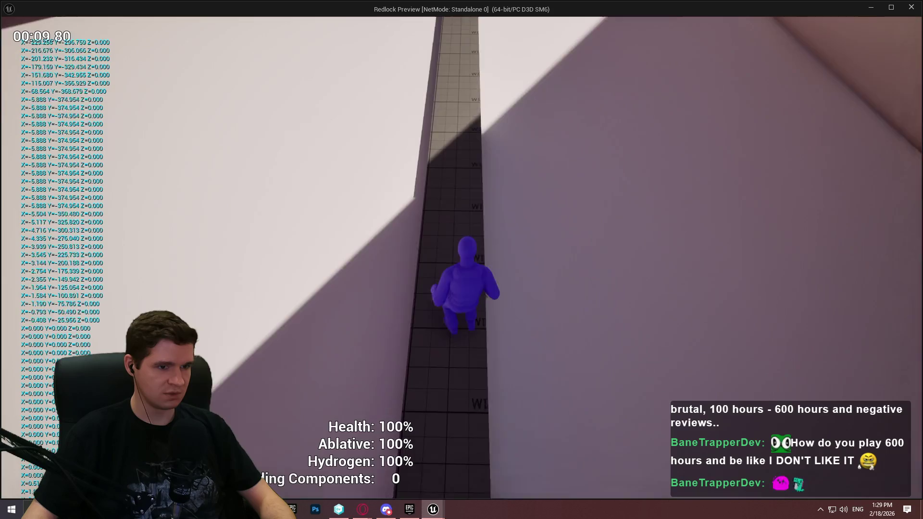
key(Escape)
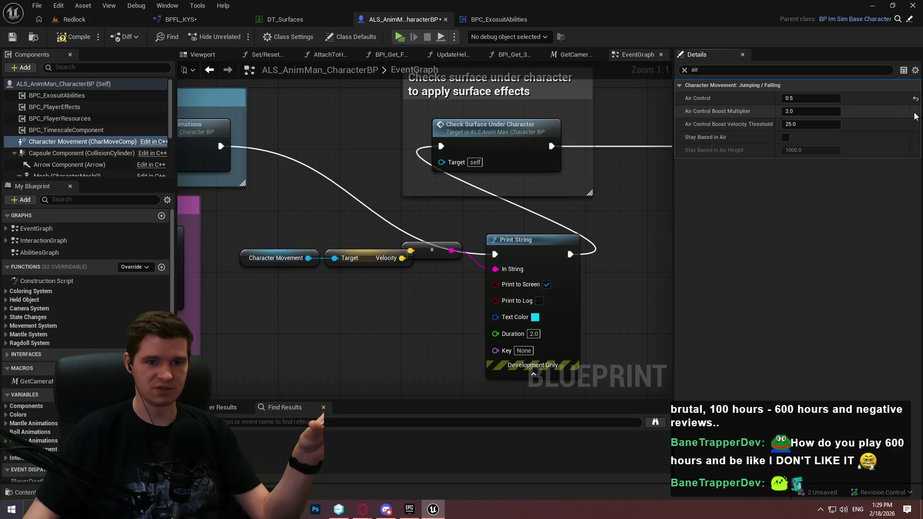
Clear the Details filter and set Character Movement's Max Acceleration to 10000
click(684, 69)
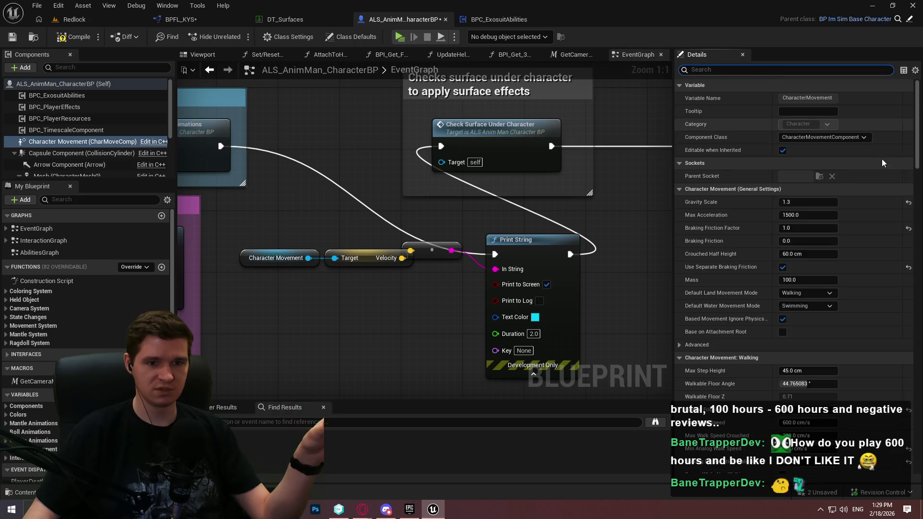
mouse_move(919, 111)
mouse_down()
mouse_move(920, 330)
mouse_move(913, 110)
mouse_move(922, 193)
mouse_up()
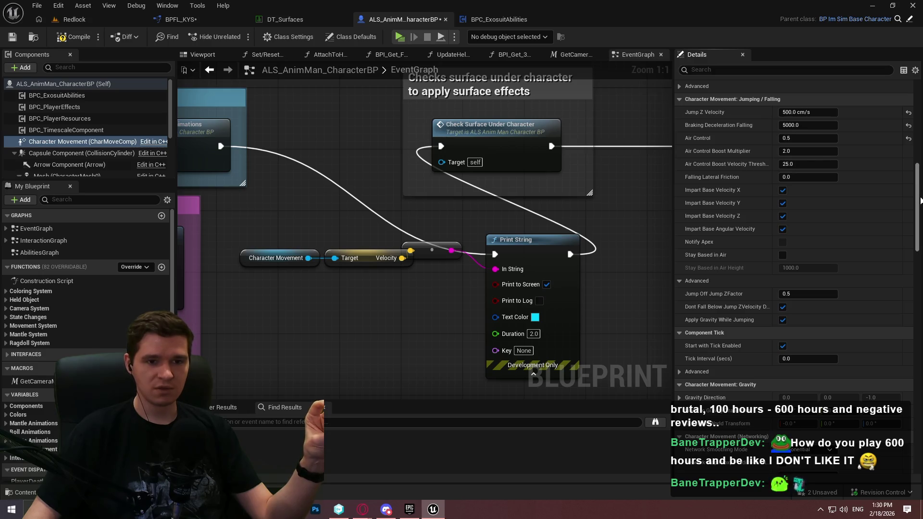
drag(919, 201, 914, 123)
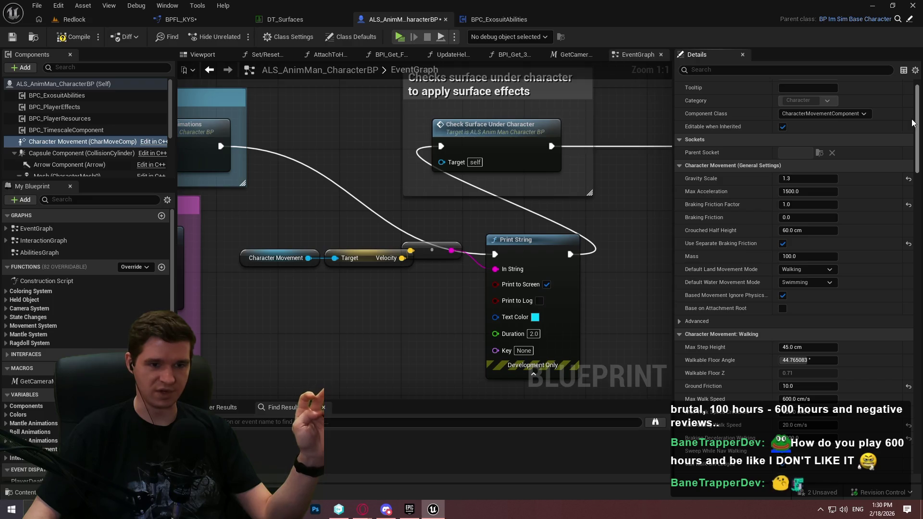
drag(913, 122, 912, 122)
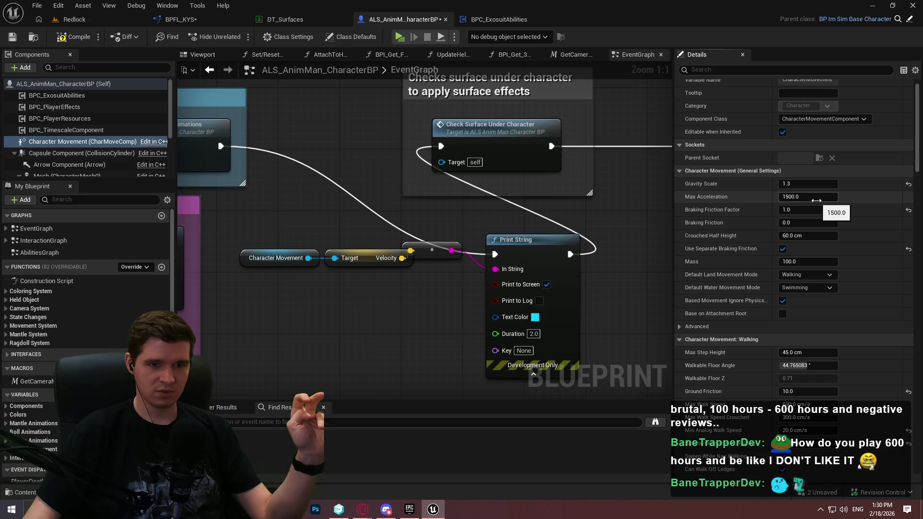
scroll(844, 203, down, 3)
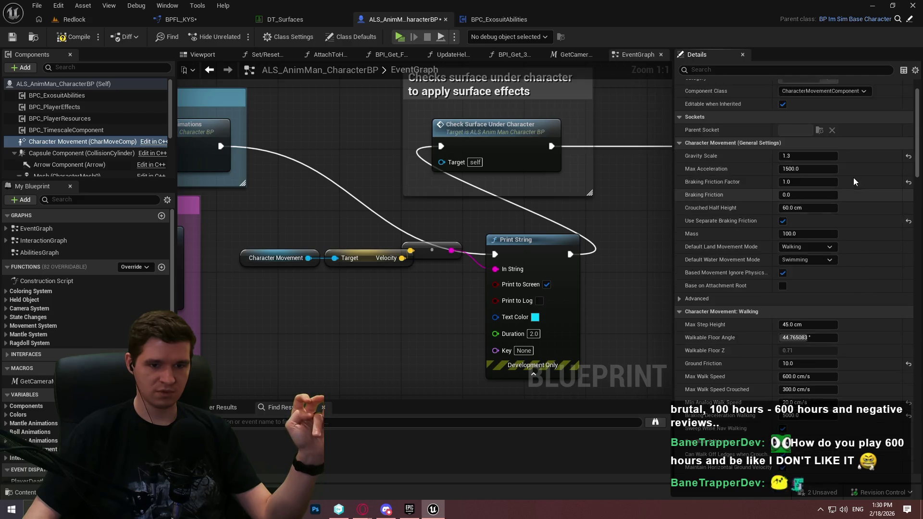
click(817, 153)
text(100000)
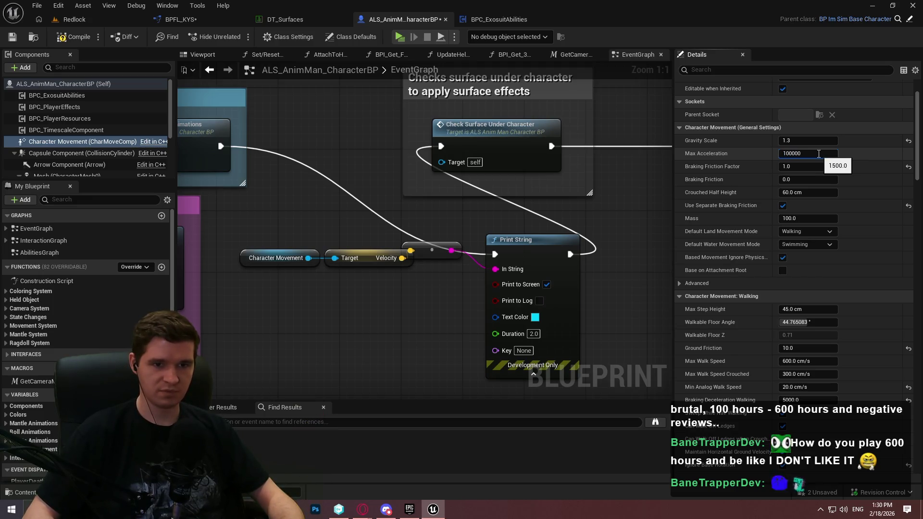
key(BackSpace)
key(Return)
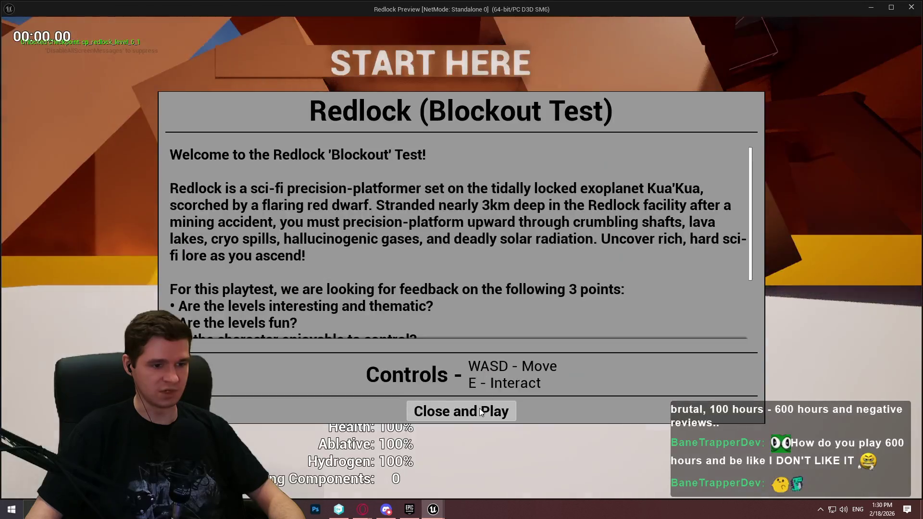
Play-test with 10000 acceleration, then restore Max Acceleration to 1500
click(480, 409)
key(w)
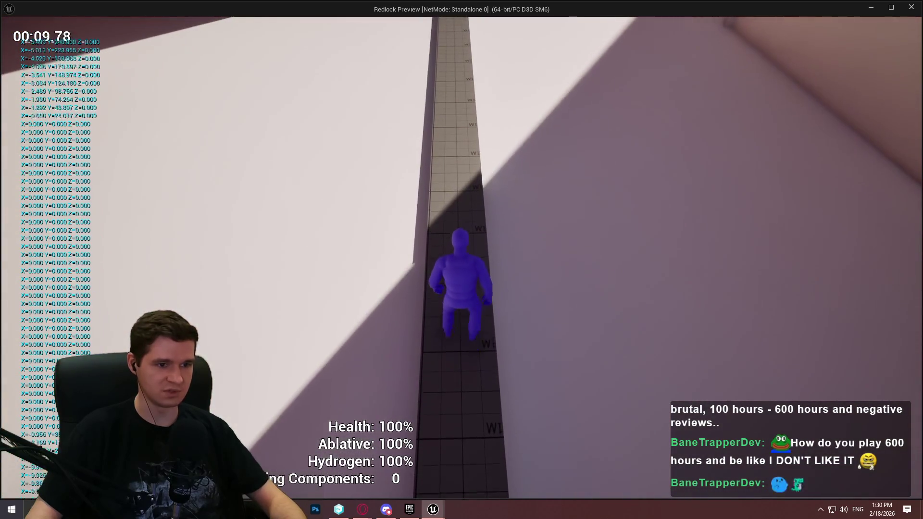
key(Escape)
click(808, 153)
text(1500)
key(Return)
scroll(853, 310, down, 2)
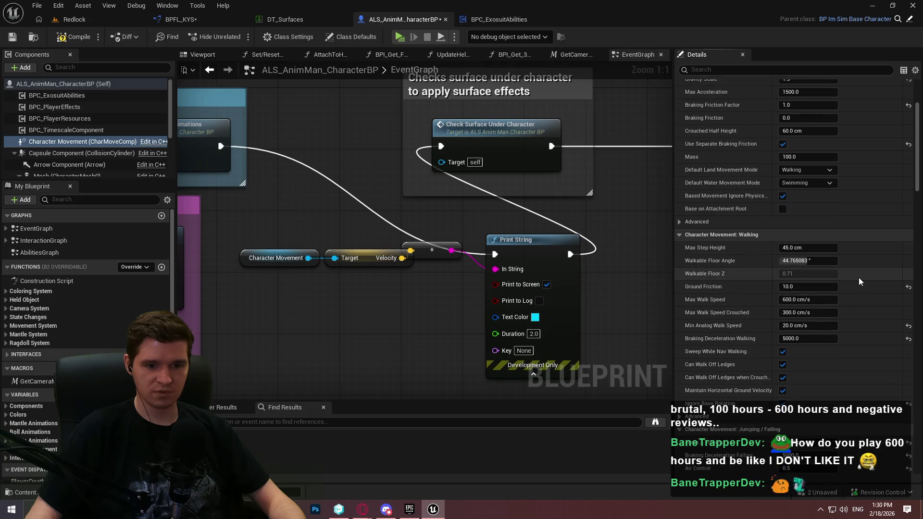
scroll(858, 279, down, 2)
scroll(855, 272, down, 3)
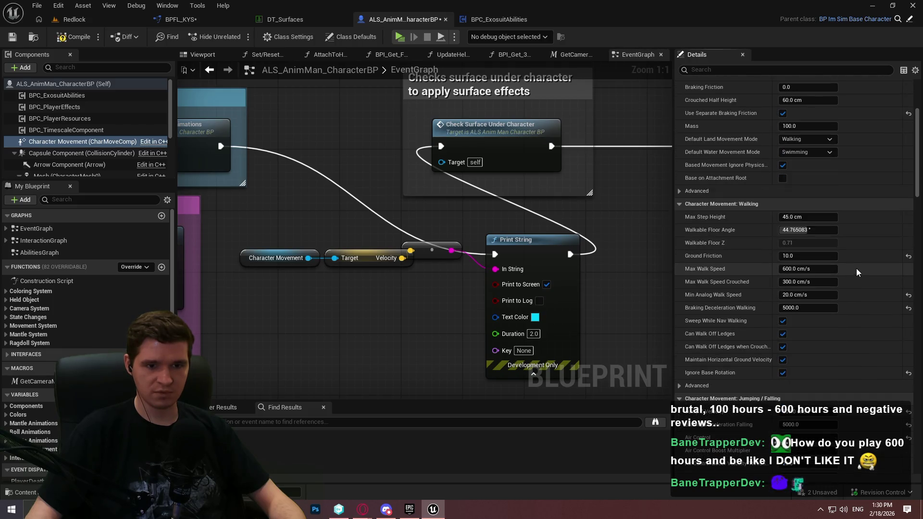
scroll(915, 168, down, 1)
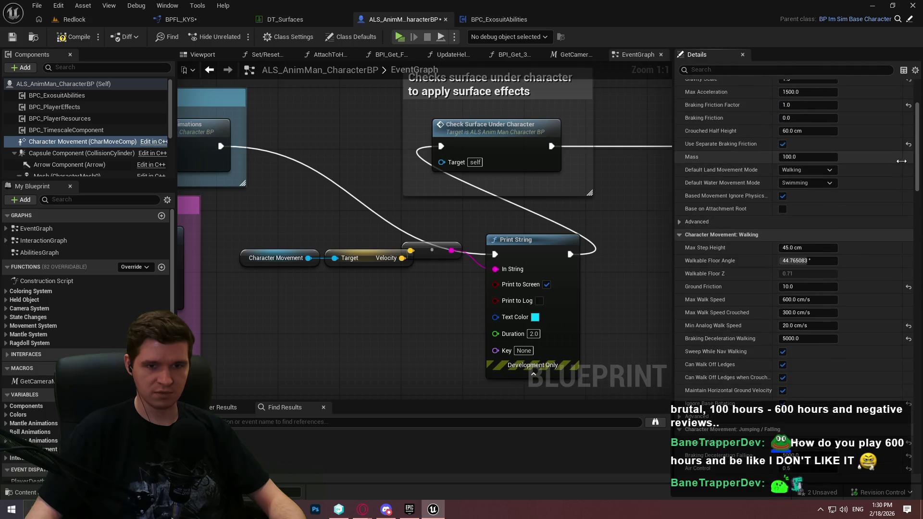
Play-test again, running through the START HERE opening and gaps to check movement speed
click(396, 38)
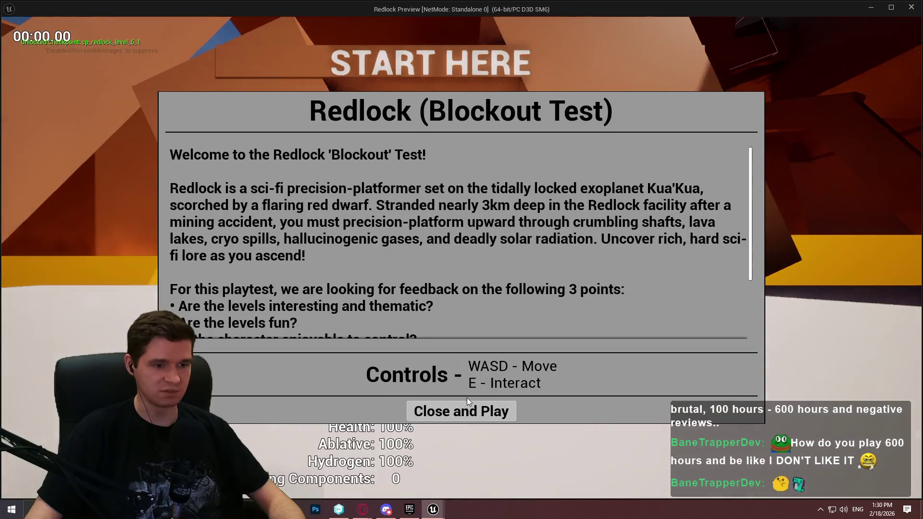
click(462, 409)
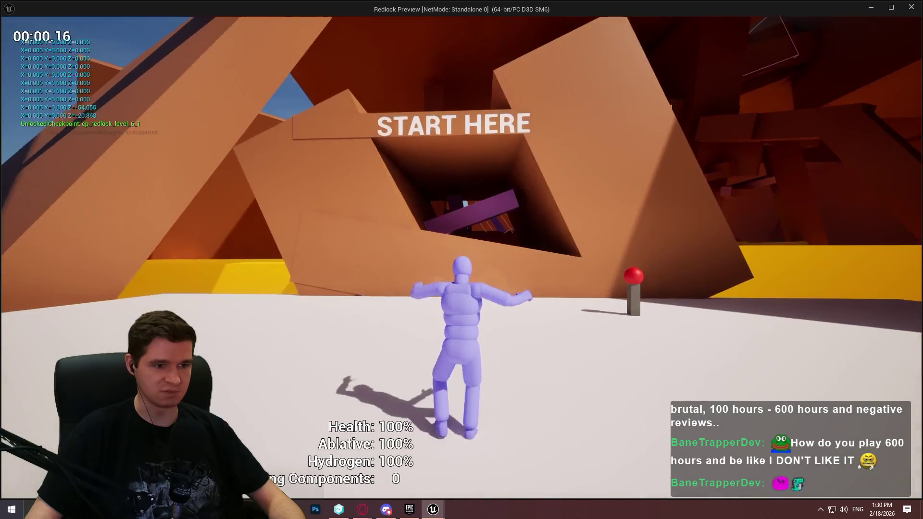
key(w)
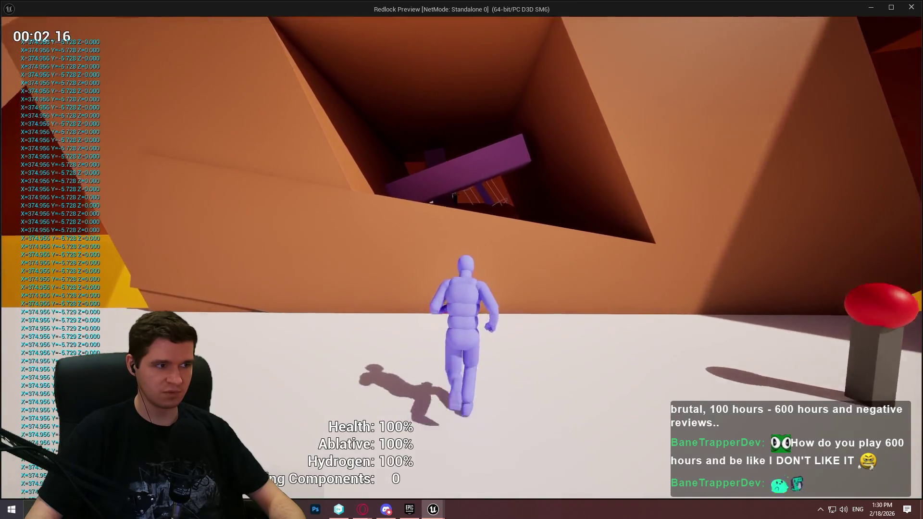
key(w)
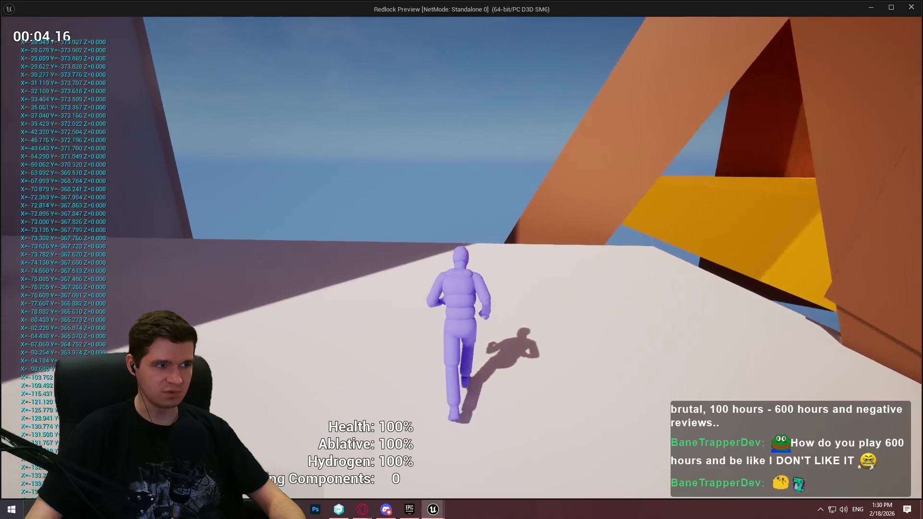
key(w)
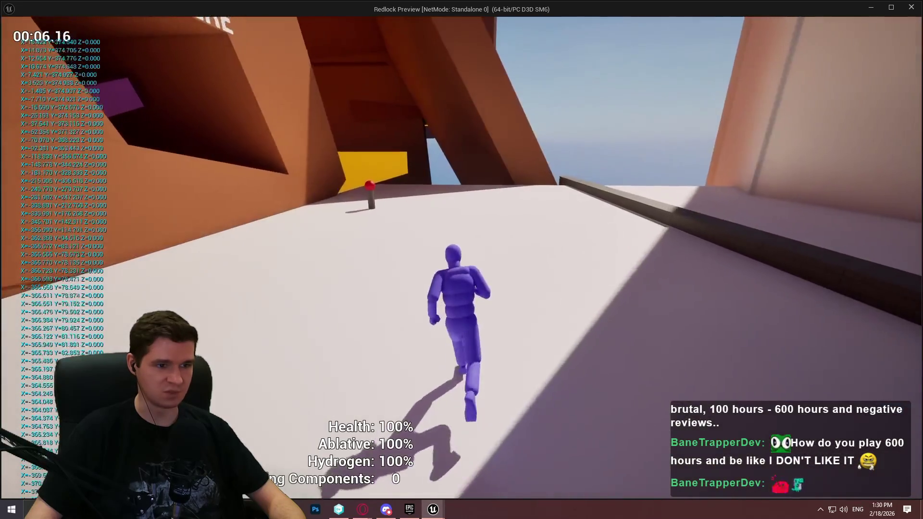
key(w)
key(Escape)
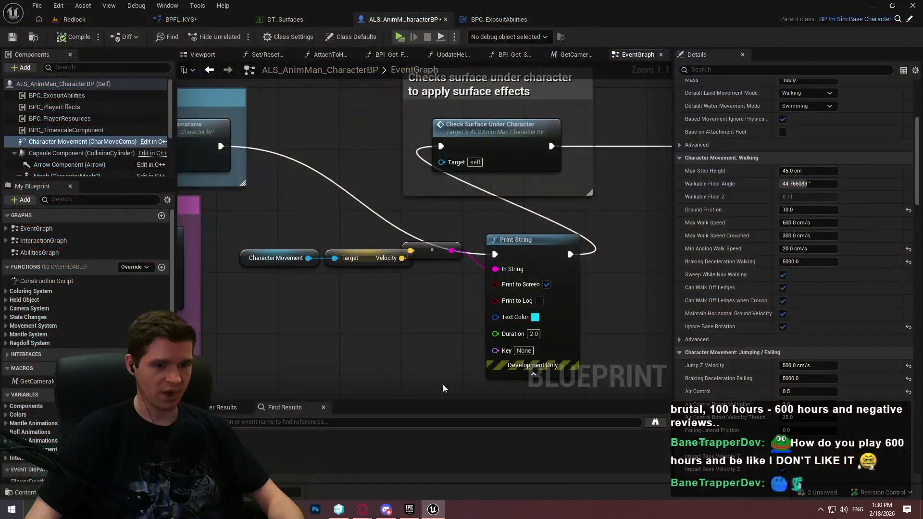
Browse and clear the Find Results search, then open BP_ImSimBaseCharacter's PlayerMovementInput function
click(353, 424)
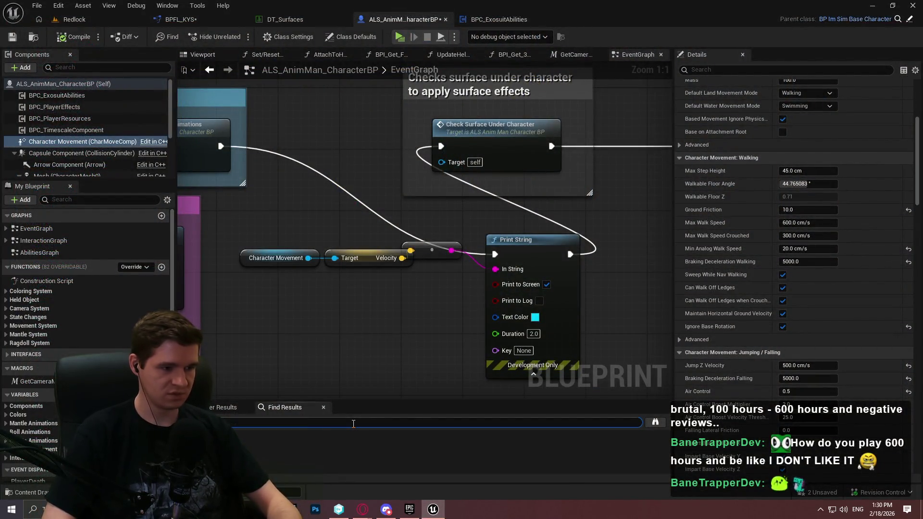
click(286, 459)
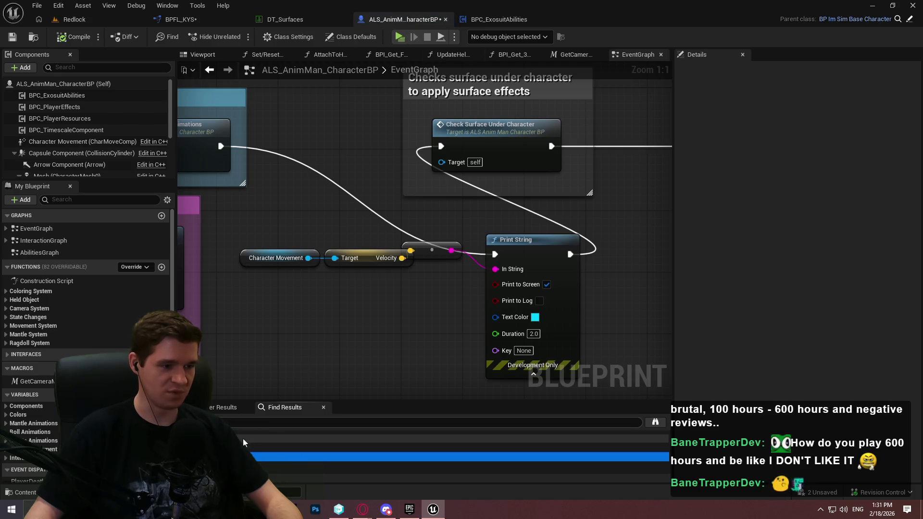
click(243, 422)
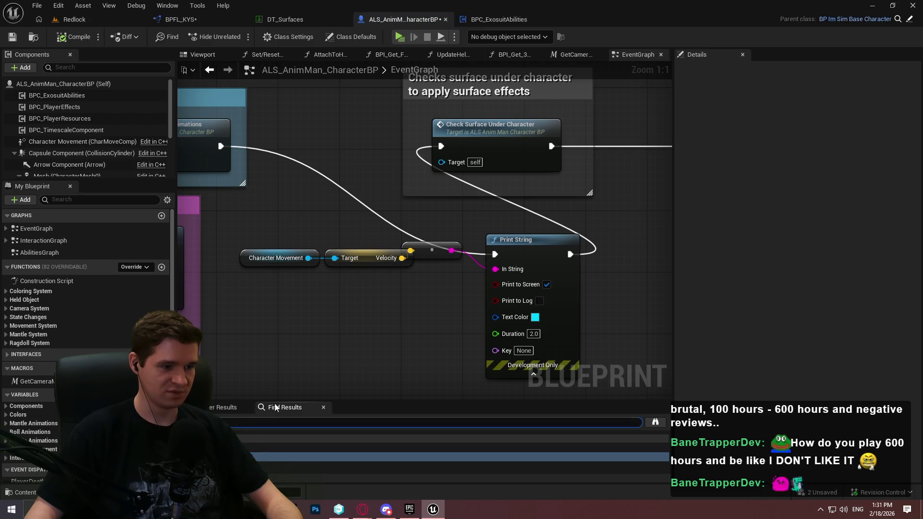
mouse_move(278, 400)
mouse_down()
mouse_move(278, 184)
mouse_move(278, 403)
mouse_up()
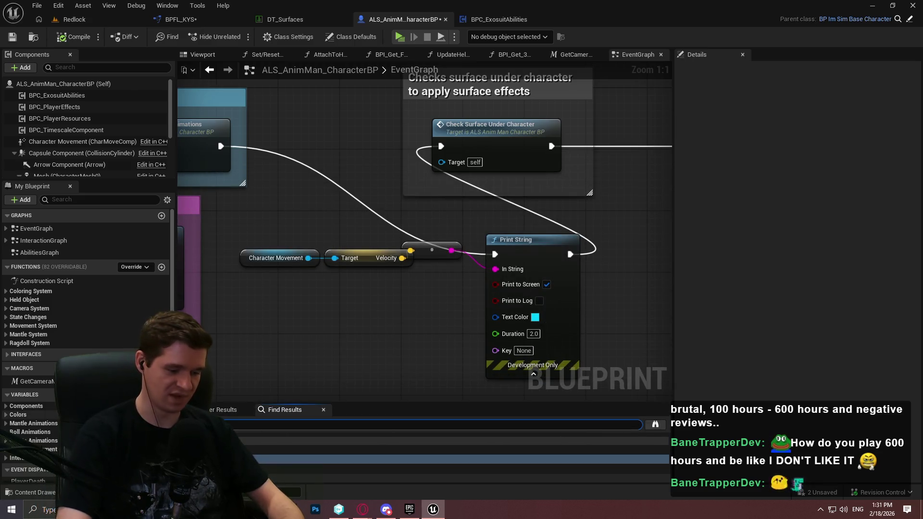
key(BackSpace)
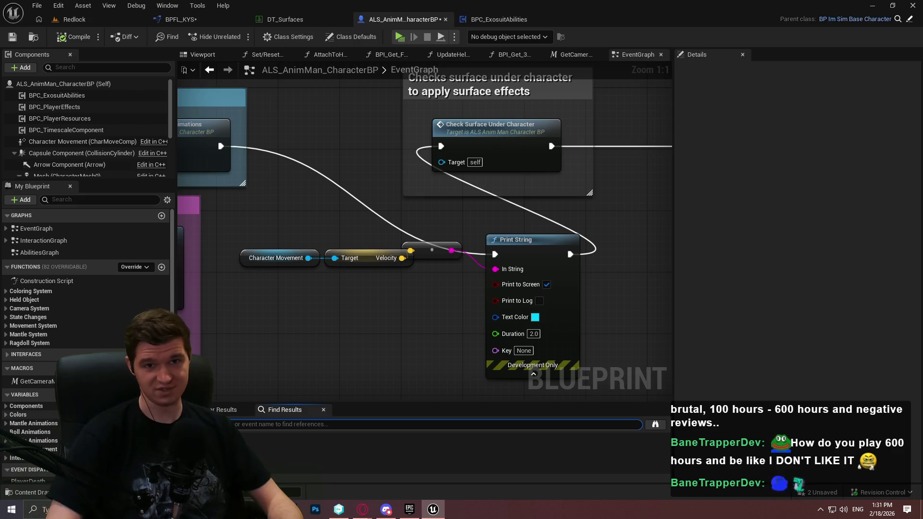
click(332, 315)
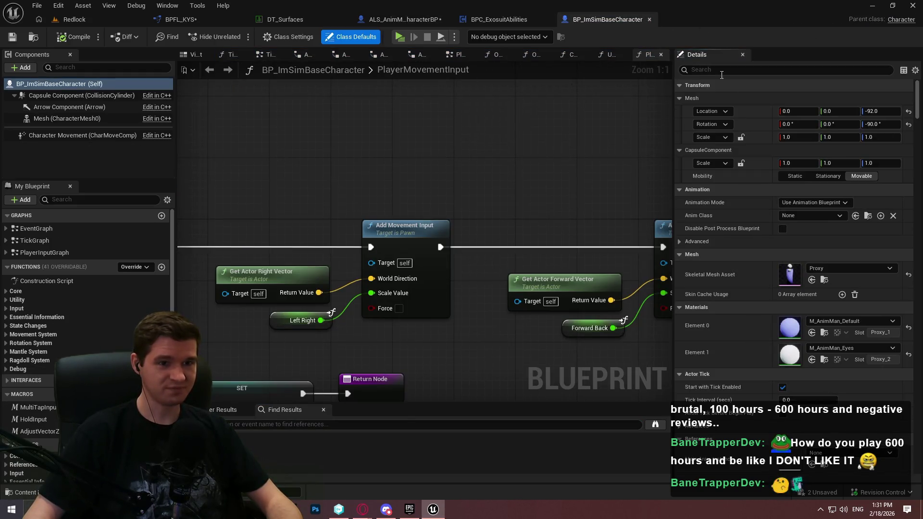
Filter Character Movement properties for '75' and browse the movement settings reference results
click(44, 135)
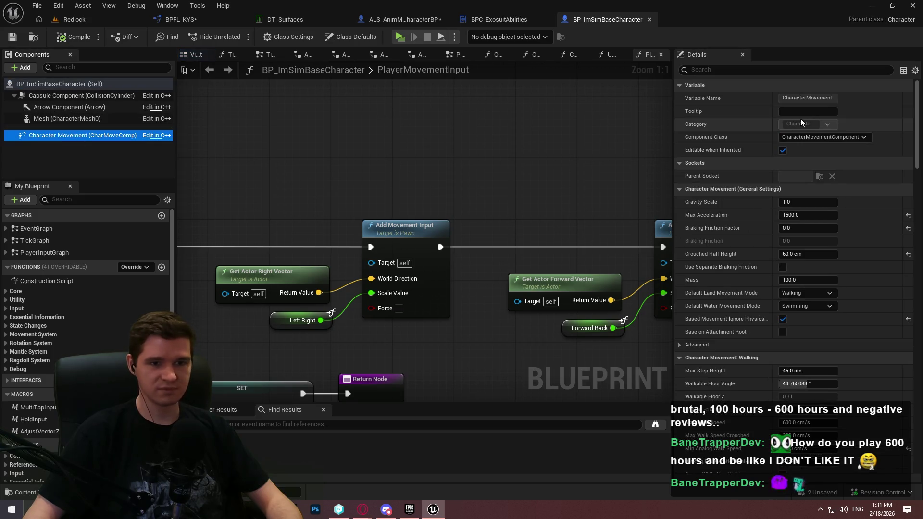
scroll(867, 178, down, 3)
click(771, 71)
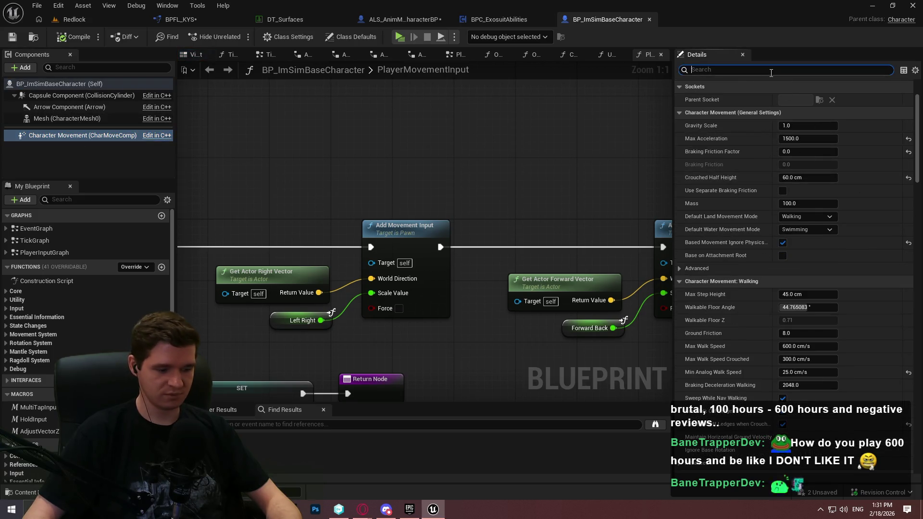
text(s75000)
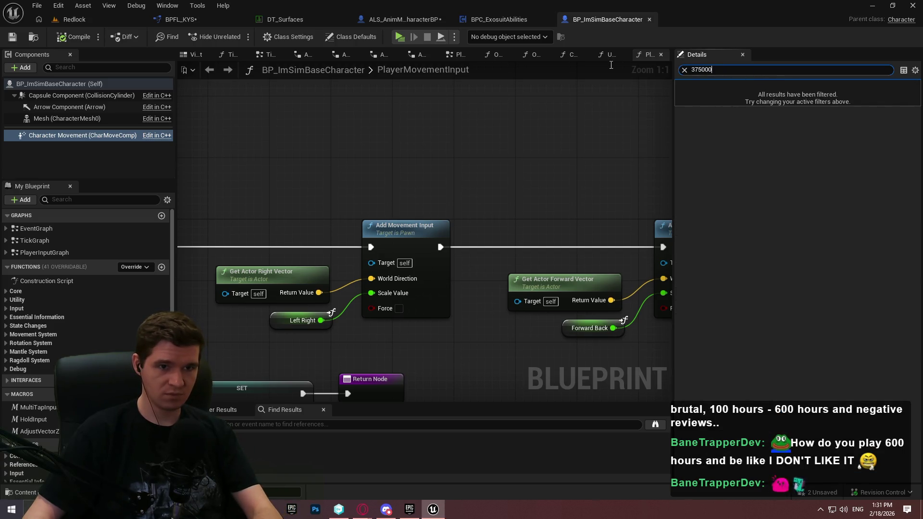
key(Escape)
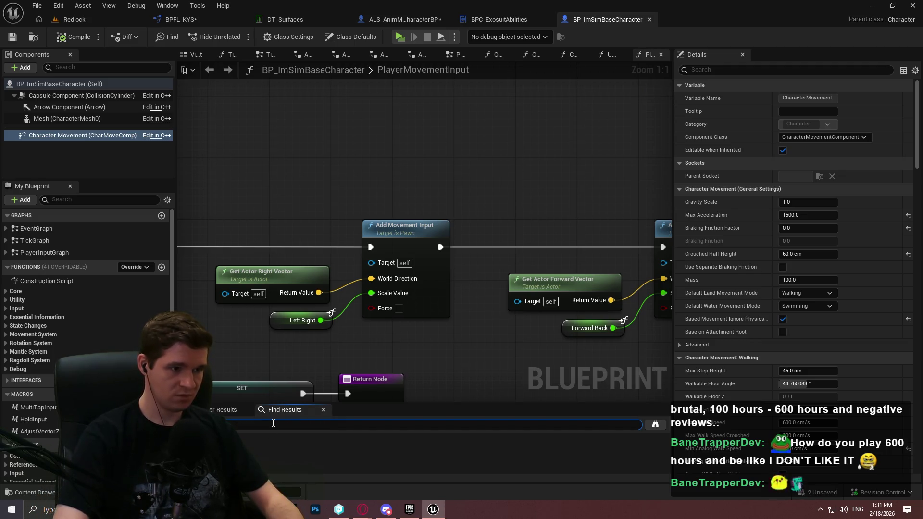
key(Return)
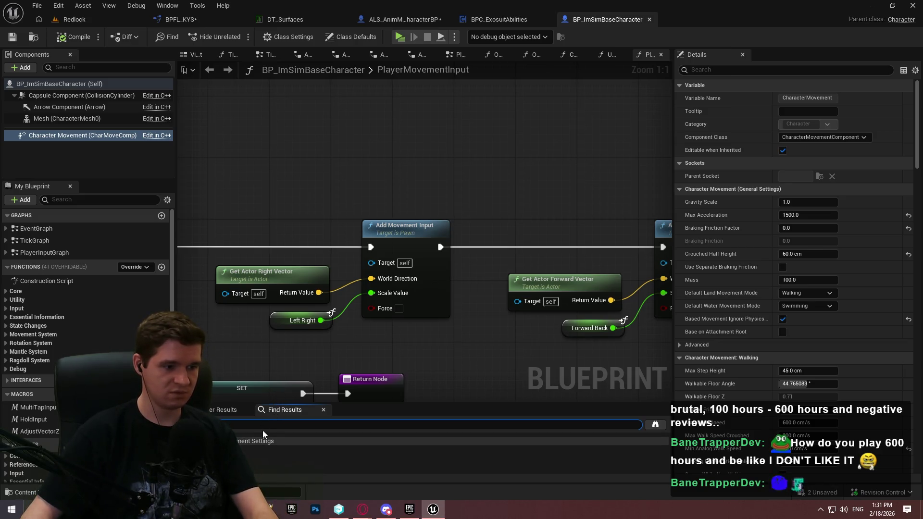
click(258, 459)
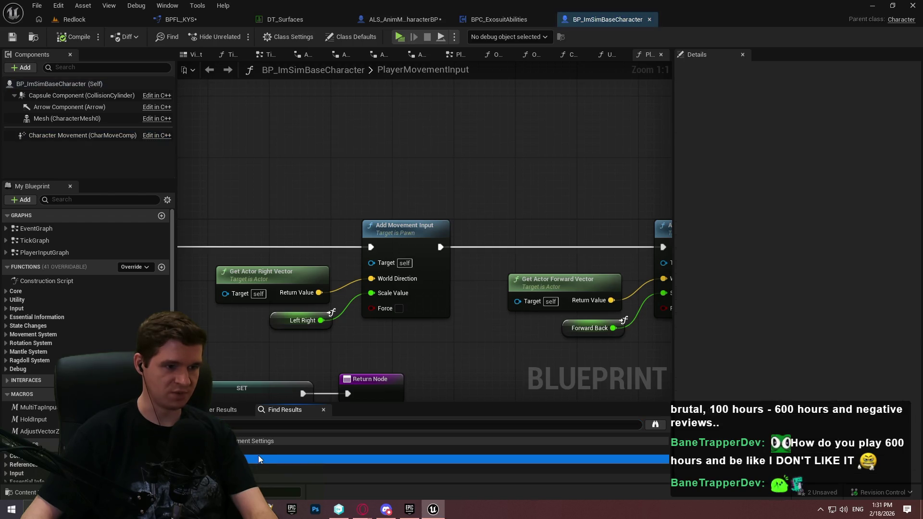
click(244, 451)
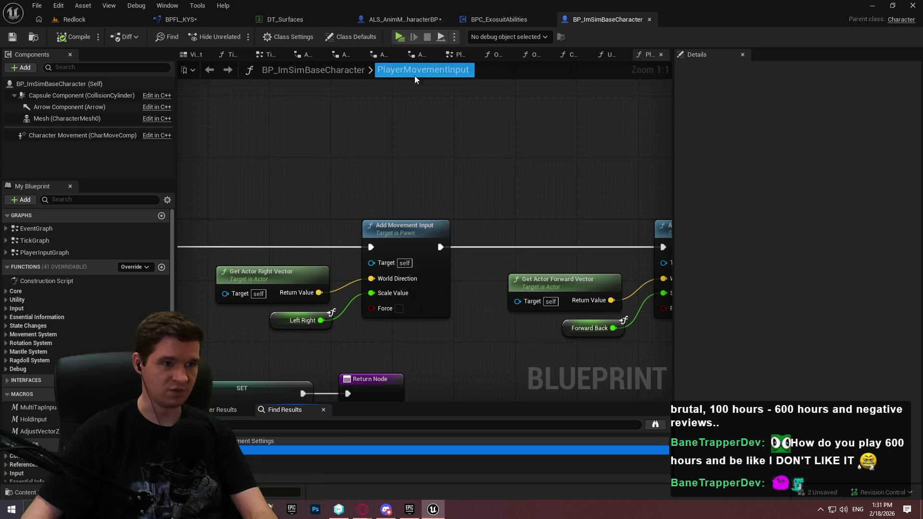
click(476, 153)
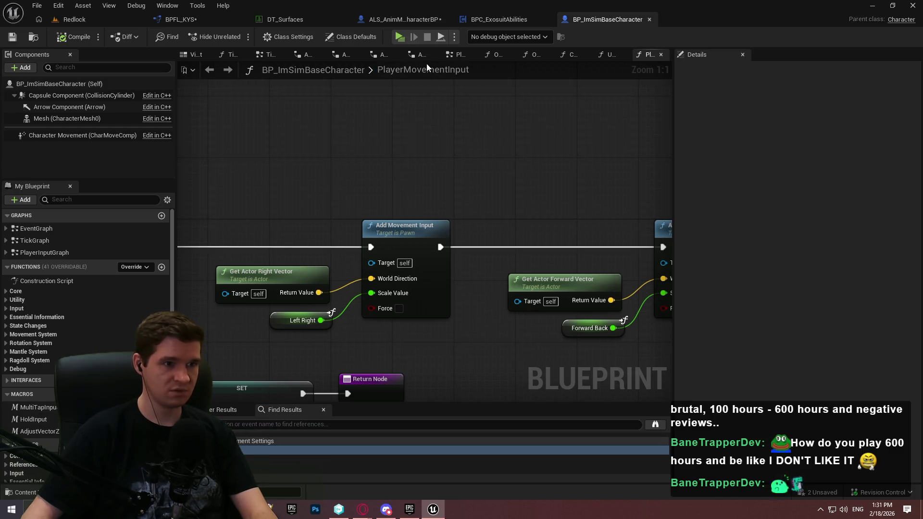
Check run speed in Class Defaults filtered by 'ru', then close BP_ImSimBaseCharacter for ALS_AnimMan_CharacterBP
click(289, 37)
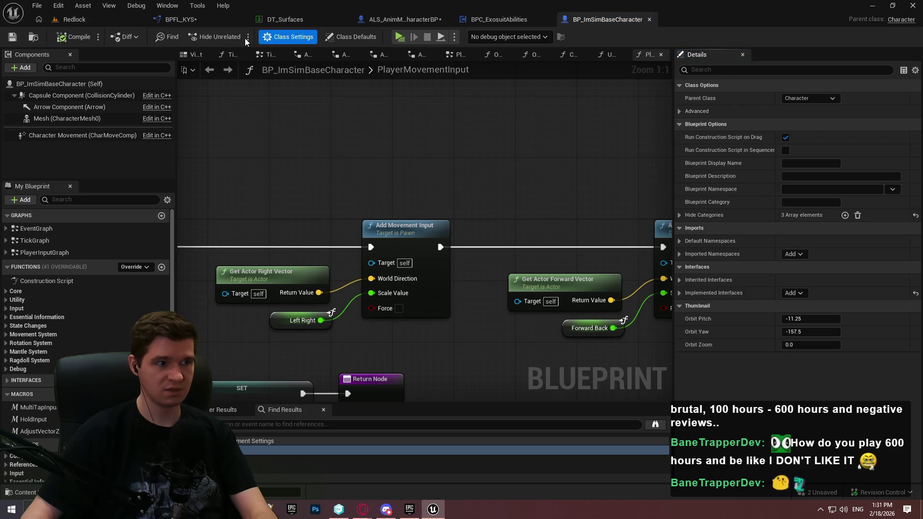
click(340, 42)
click(748, 70)
text(run sp)
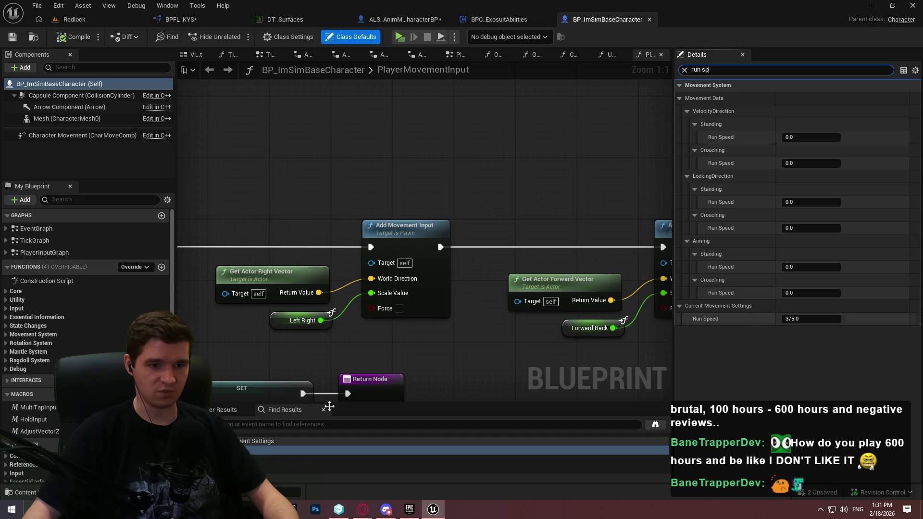
click(650, 19)
click(399, 20)
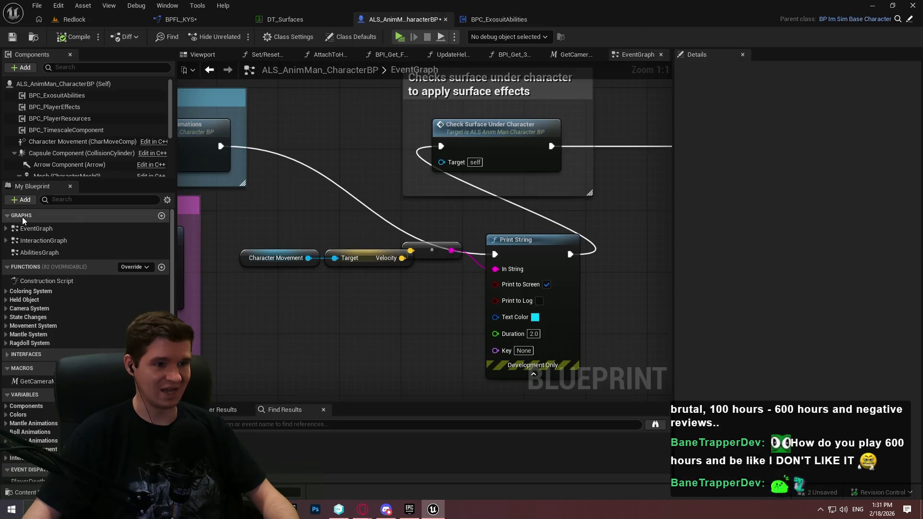
Check the current walk 165, run 375 and sprint 650 speeds in Class Defaults, then open parent BP_ImSimBaseCharacter
scroll(4, 416, down, 1)
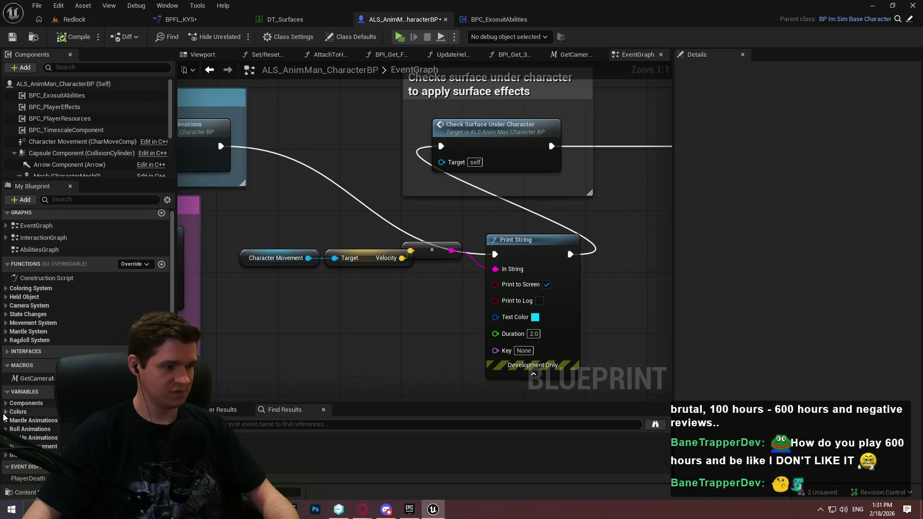
click(7, 324)
click(7, 326)
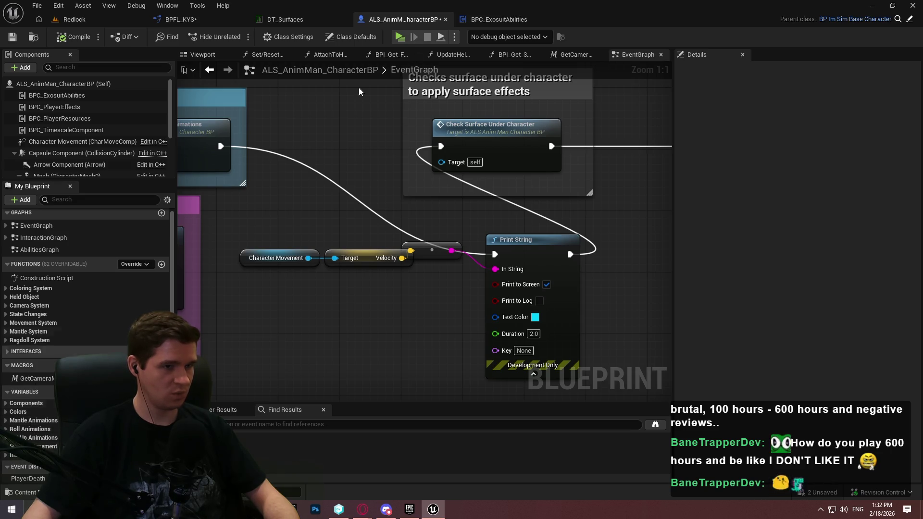
click(338, 40)
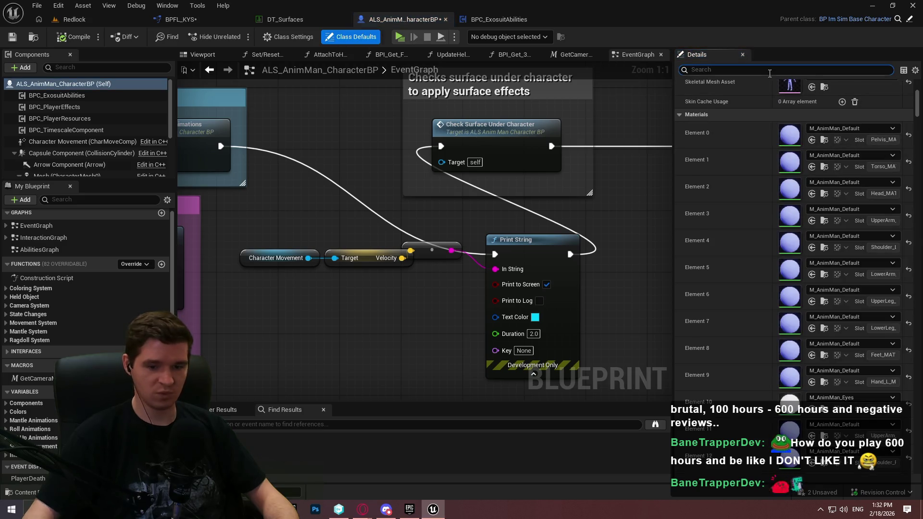
text(current)
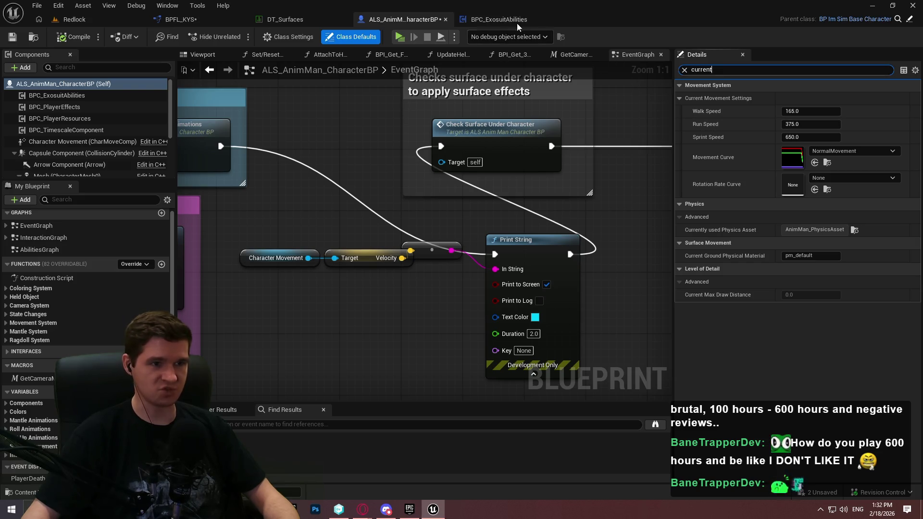
click(910, 21)
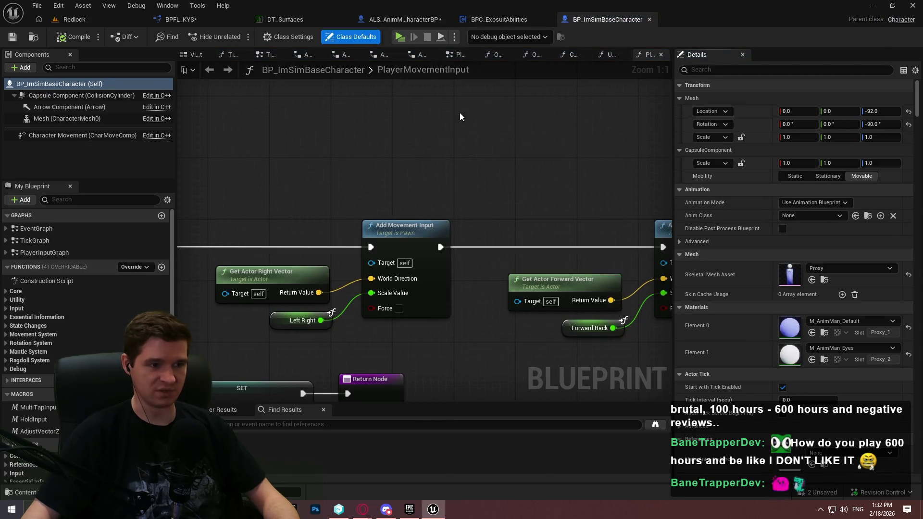
Open TickGraph's SetEssentialValues function and find all references to the MovementData variable
scroll(436, 140, down, 3)
double_click(43, 240)
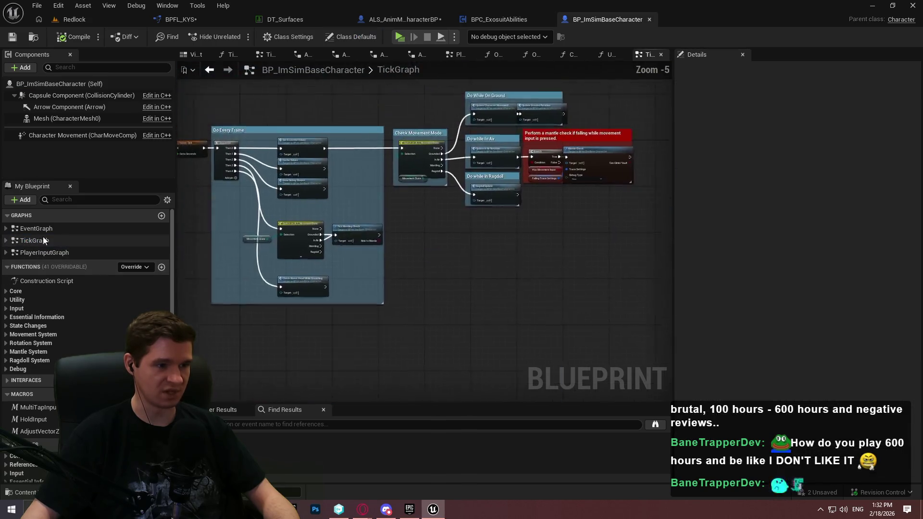
scroll(413, 213, up, 4)
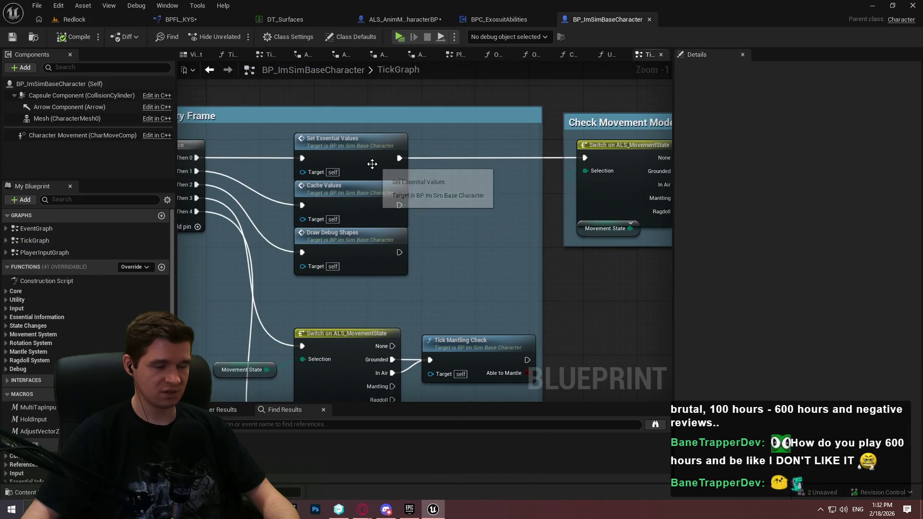
double_click(373, 164)
scroll(521, 262, up, 4)
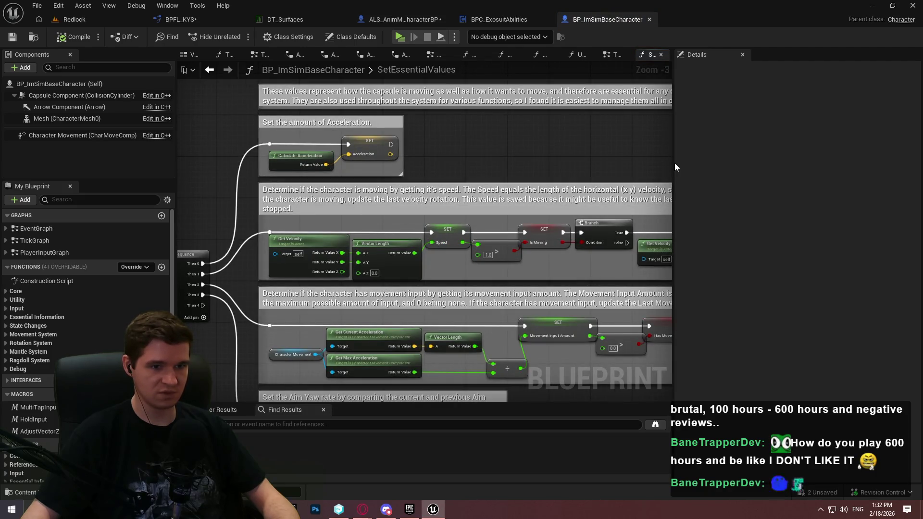
mouse_move(674, 160)
mouse_down()
mouse_move(833, 154)
mouse_move(800, 153)
mouse_up()
mouse_move(573, 175)
mouse_down()
mouse_move(457, 136)
mouse_move(736, 43)
mouse_move(759, 107)
mouse_up()
scroll(45, 426, down, 3)
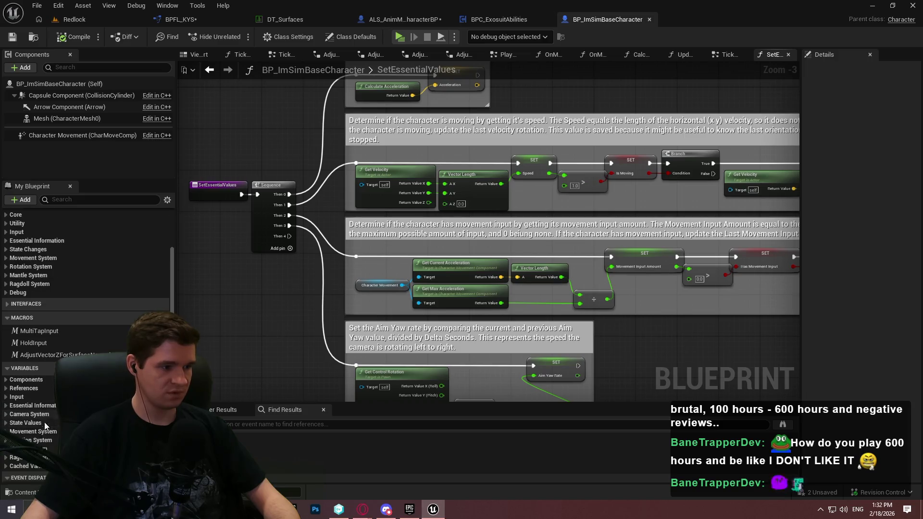
scroll(45, 425, down, 2)
click(7, 385)
scroll(6, 388, down, 2)
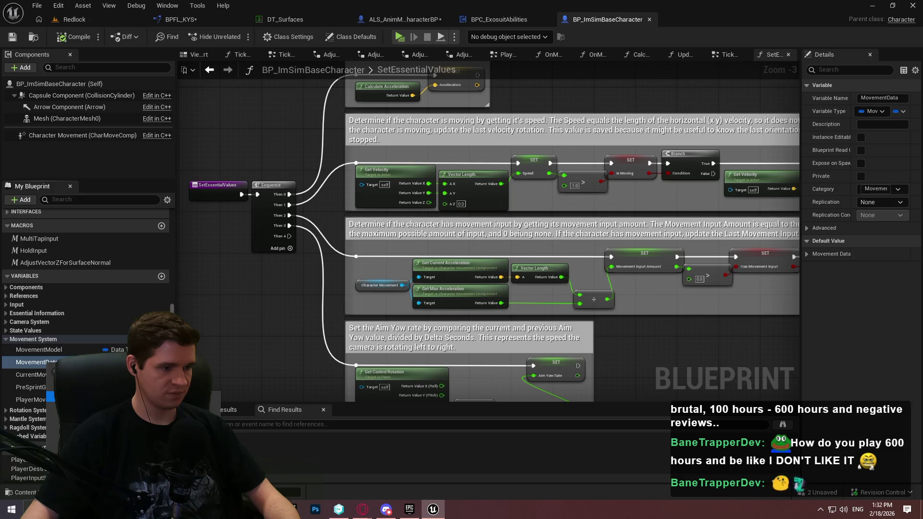
key(shift+alt+f)
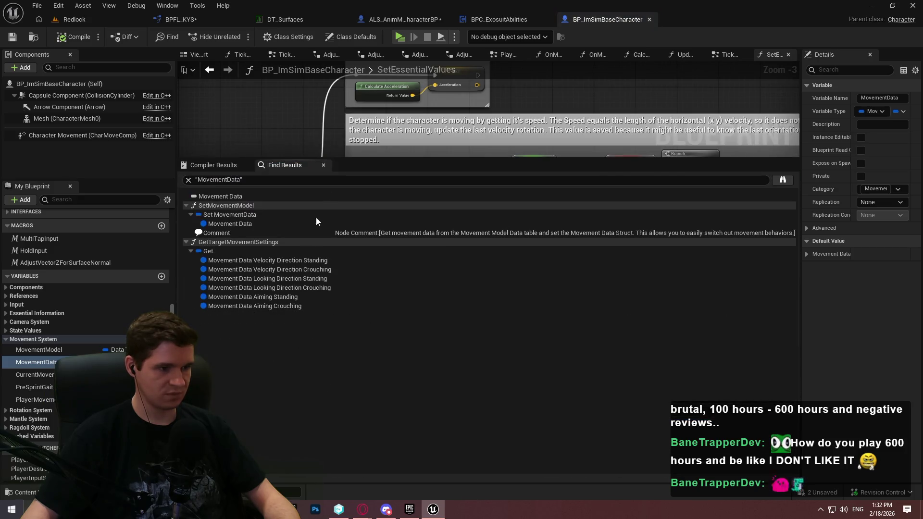
Find GetTargetMovementSettings references by name and open its use in UpdateDynamicMovementSettings
click(241, 251)
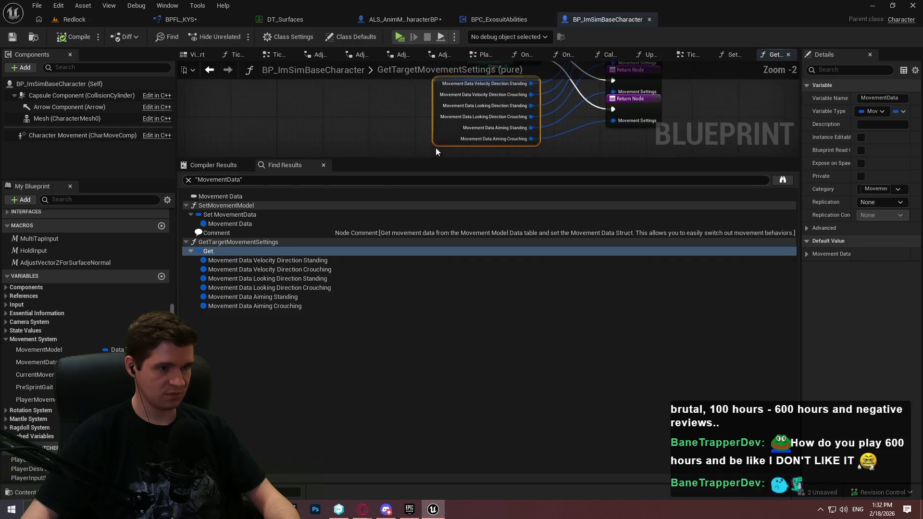
drag(435, 159, 421, 287)
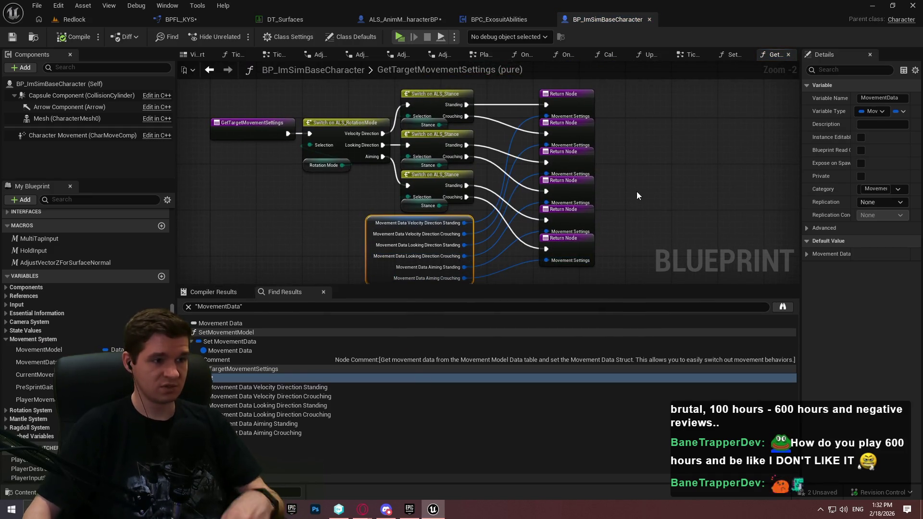
right_click(266, 135)
mouse_move(308, 237)
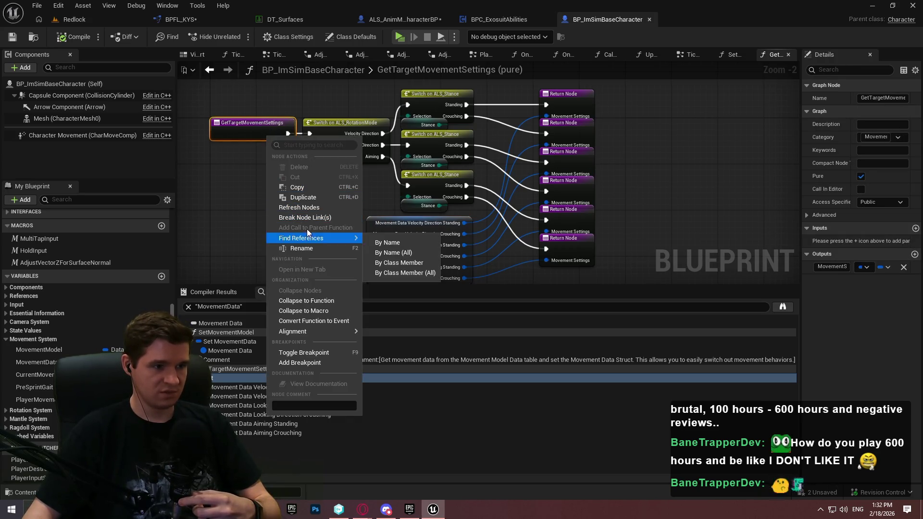
click(387, 243)
click(258, 334)
double_click(258, 334)
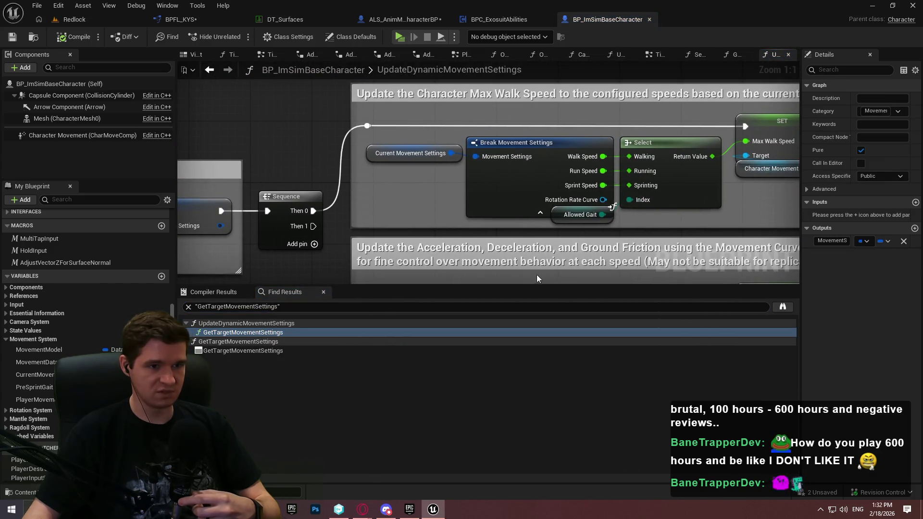
Inspect the SET Max Walk Speed node in UpdateDynamicMovementSettings, then bring up DT_Surfaces
mouse_move(747, 243)
mouse_down()
mouse_move(311, 169)
mouse_move(304, 149)
mouse_up()
click(605, 260)
drag(587, 286, 563, 389)
mouse_move(749, 268)
mouse_down()
mouse_move(695, 246)
mouse_move(635, 167)
mouse_move(721, 263)
mouse_up()
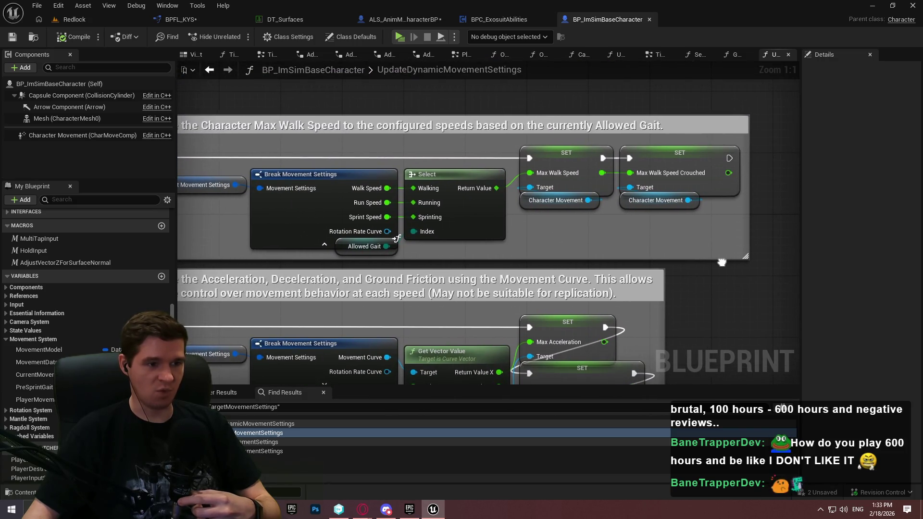
click(606, 153)
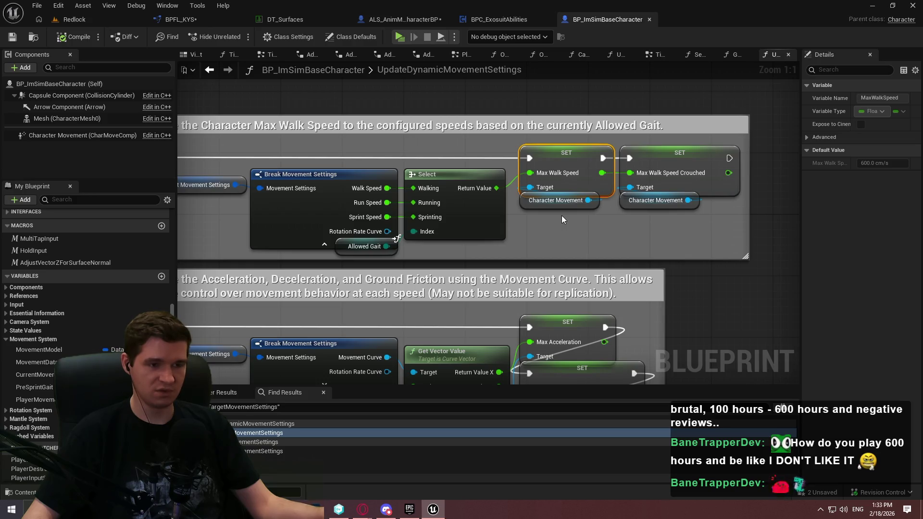
click(300, 22)
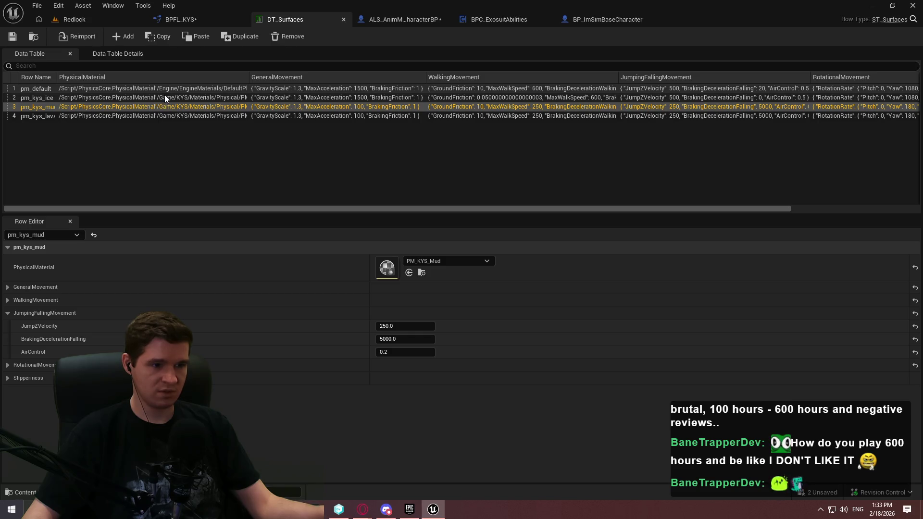
Compare walk-speed fields of the pm_default, pm_kys_mud and pm_kys_lava rows in DT_Surfaces
click(587, 18)
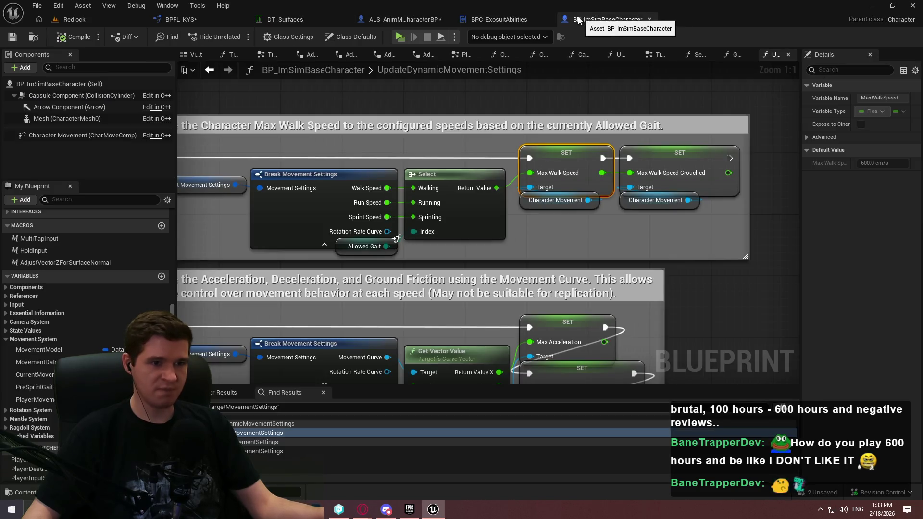
click(301, 22)
click(313, 88)
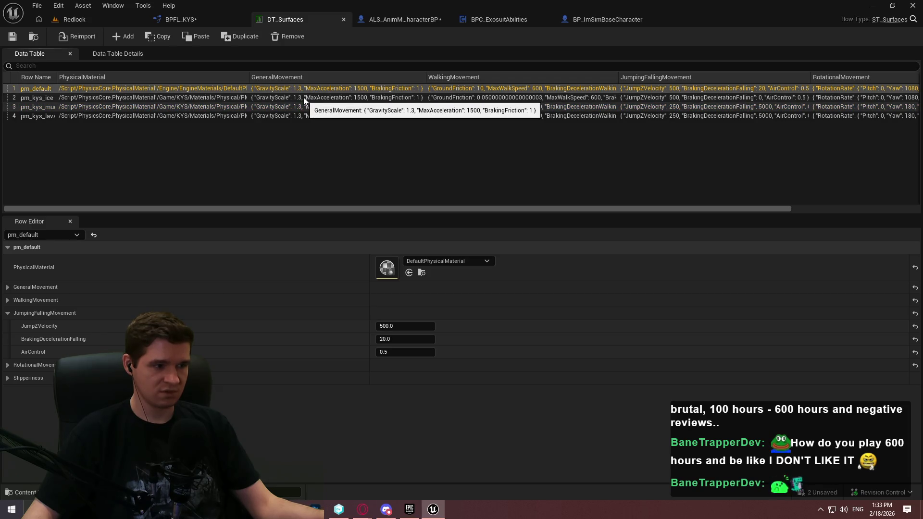
click(8, 301)
click(8, 286)
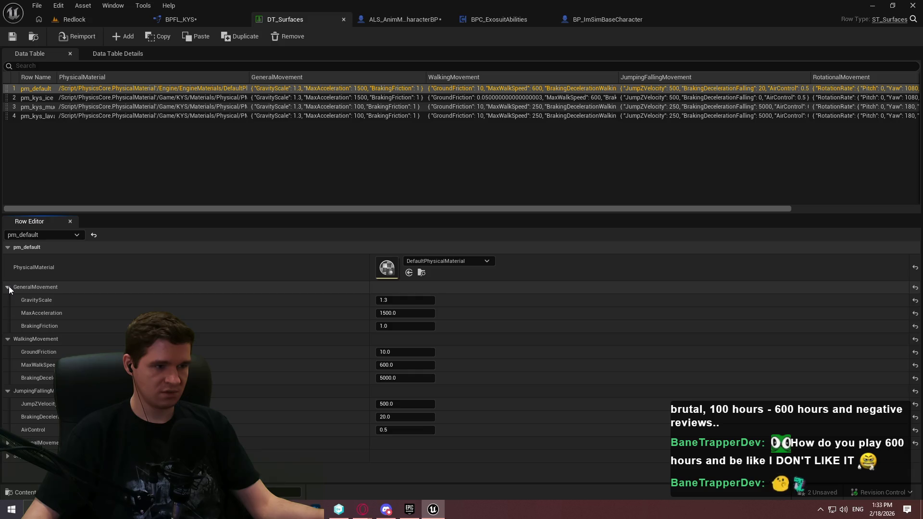
click(491, 100)
click(488, 106)
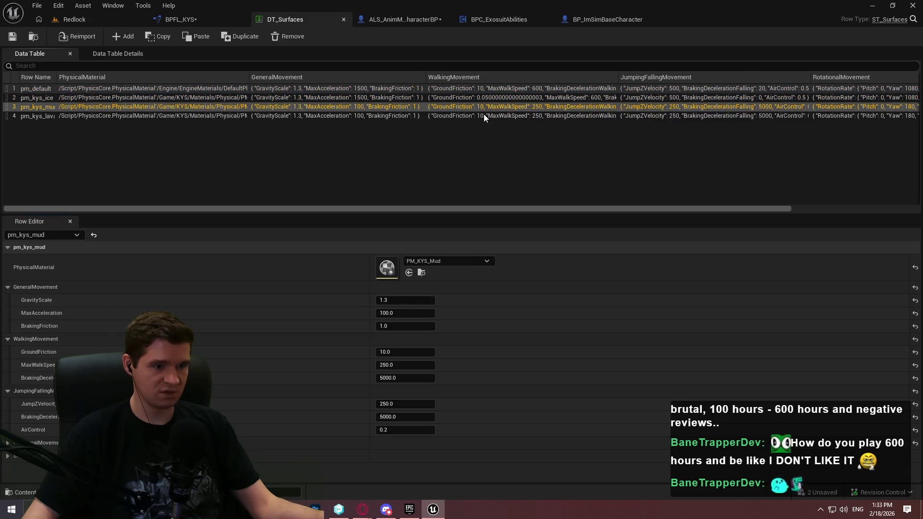
key(Down)
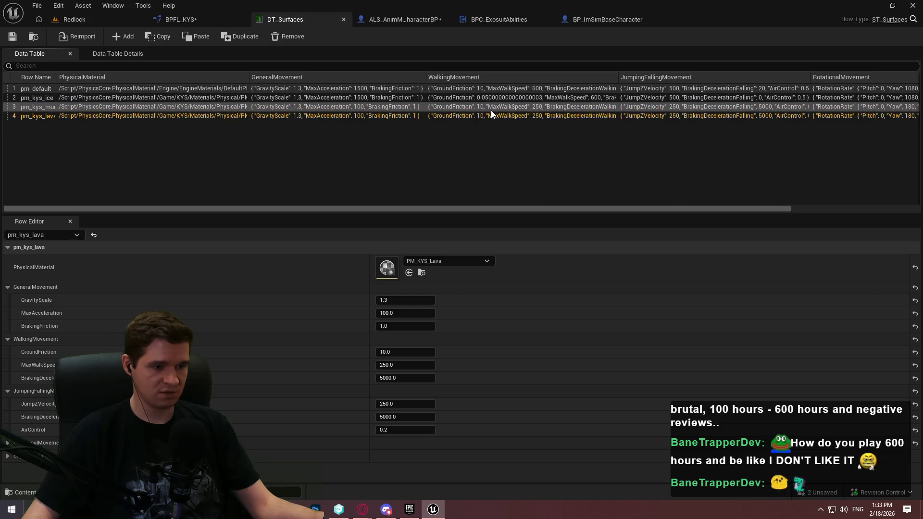
click(505, 91)
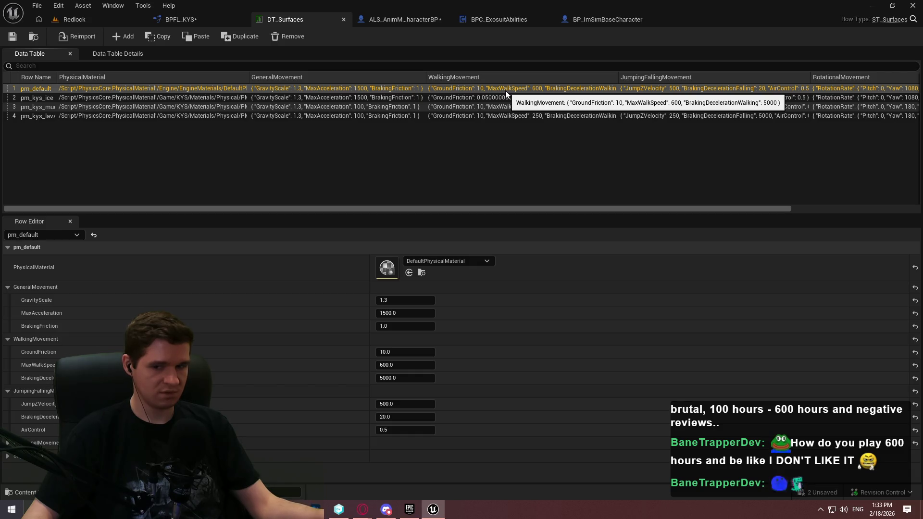
click(408, 20)
click(613, 18)
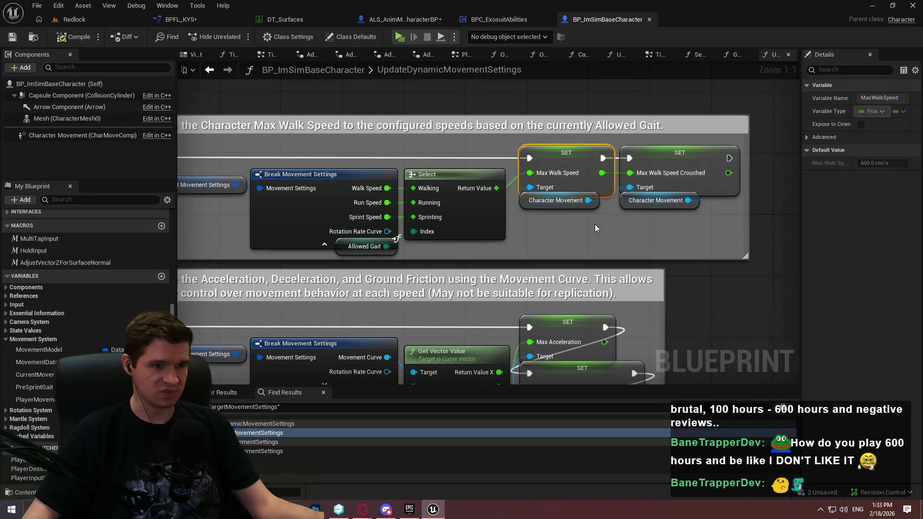
Review the gait-based Max Walk Speed comment blocks, then bring up BPFL_KYS's UpdatePlayerMovementForNewPhysicalMaterial
scroll(595, 228, down, 3)
drag(531, 198, 321, 179)
scroll(500, 196, up, 2)
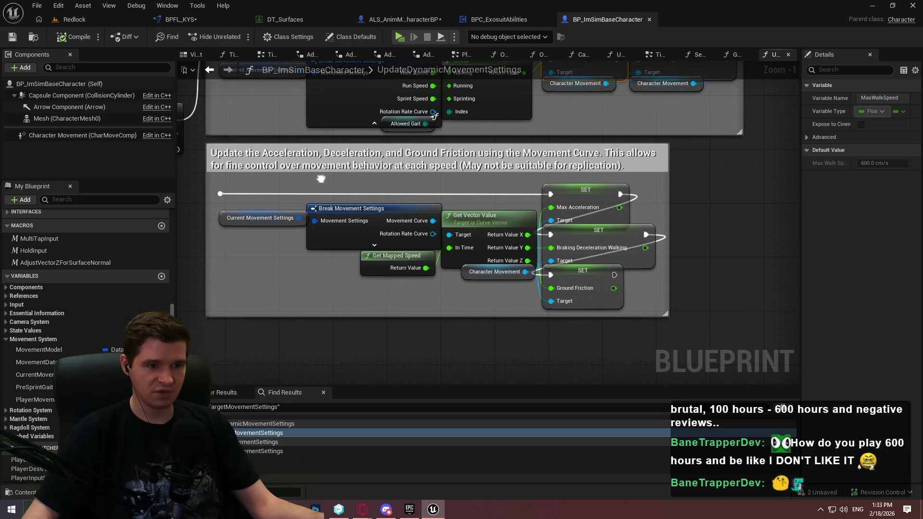
drag(321, 178, 339, 299)
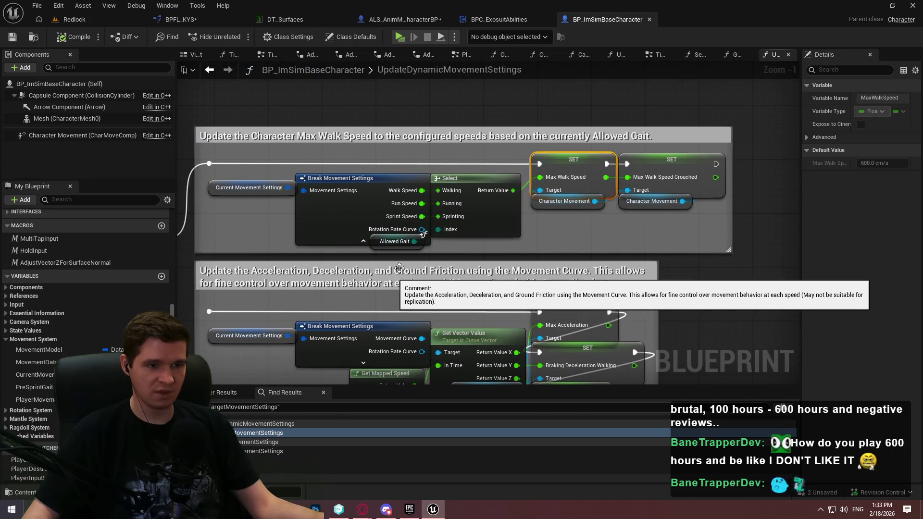
click(397, 21)
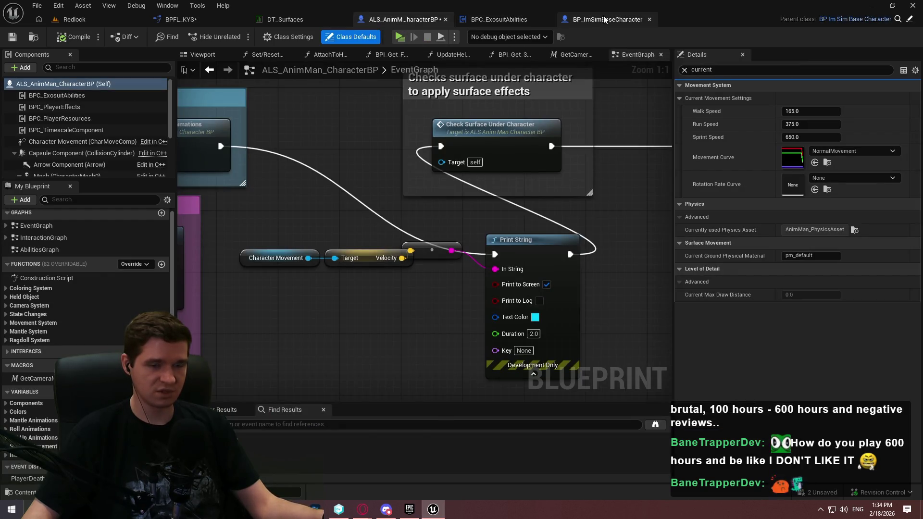
click(183, 21)
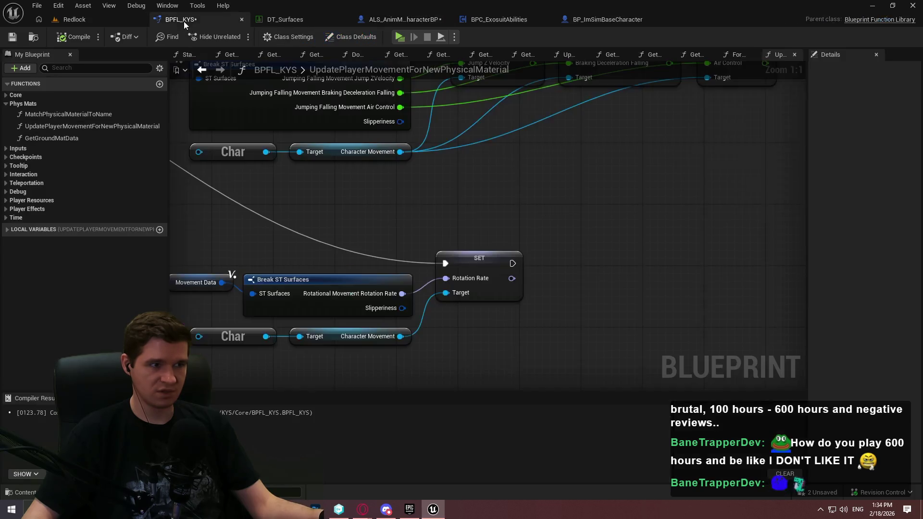
Add a Set Max Walk Speed Crouched node fed by the surface walk speed, chained after Max Walk Speed
mouse_move(565, 85)
mouse_down()
mouse_move(610, 311)
mouse_move(564, 86)
mouse_move(569, 362)
mouse_move(571, 91)
mouse_up()
drag(302, 285, 471, 265)
text(max walk spee)
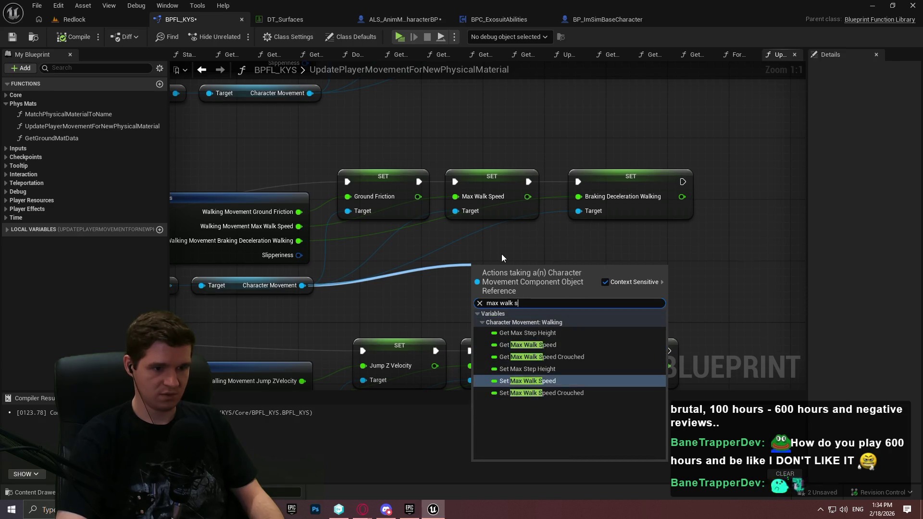
key(Down)
key(Down)
key(Down)
key(Return)
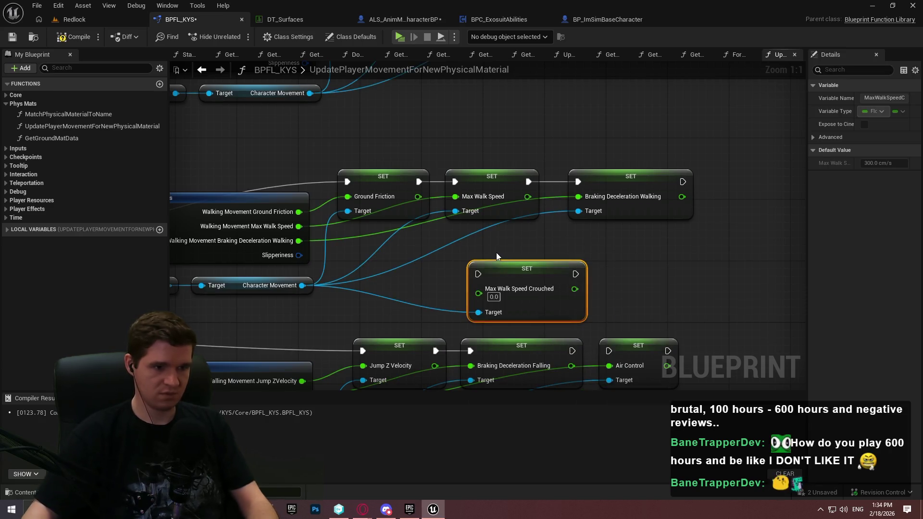
mouse_move(478, 293)
mouse_down()
mouse_move(544, 202)
mouse_move(528, 197)
mouse_up()
mouse_move(478, 274)
mouse_down()
mouse_move(535, 188)
mouse_move(529, 182)
mouse_up()
Rearrange the crouched setter beside Braking Deceleration Walking, compile BPFL_KYS and check it out
drag(639, 183, 732, 175)
mouse_move(542, 280)
mouse_down()
mouse_move(610, 187)
mouse_move(634, 187)
mouse_up()
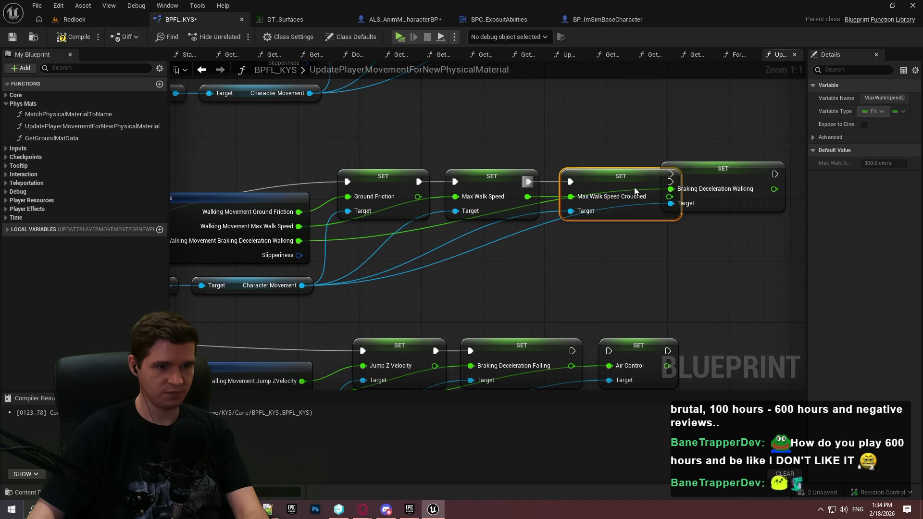
drag(764, 182, 803, 189)
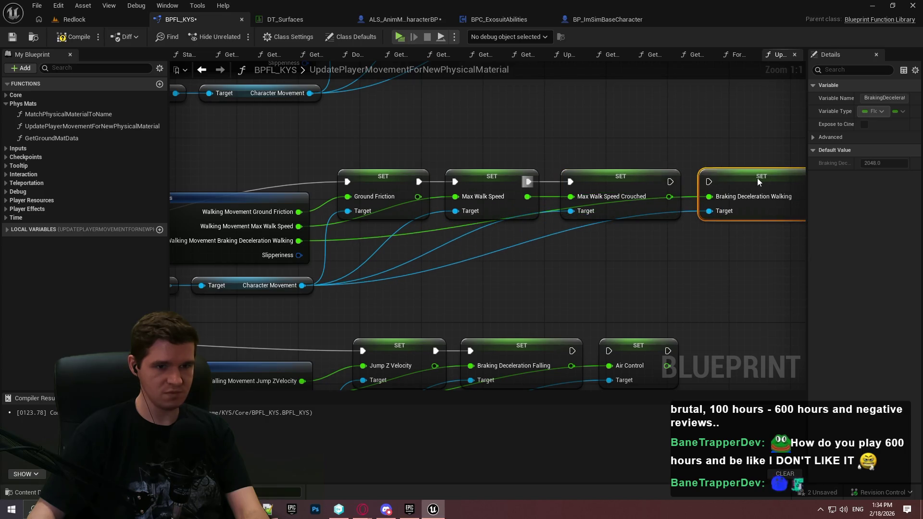
click(700, 268)
click(70, 39)
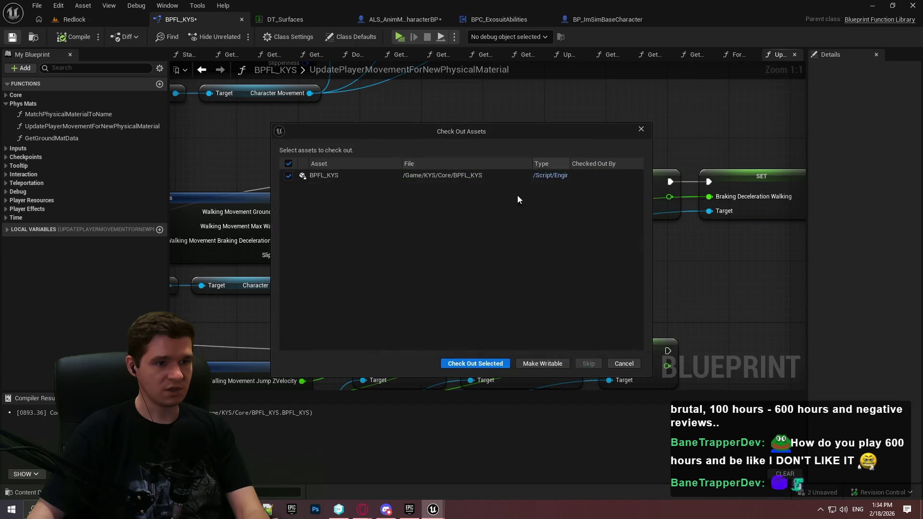
click(475, 364)
click(406, 20)
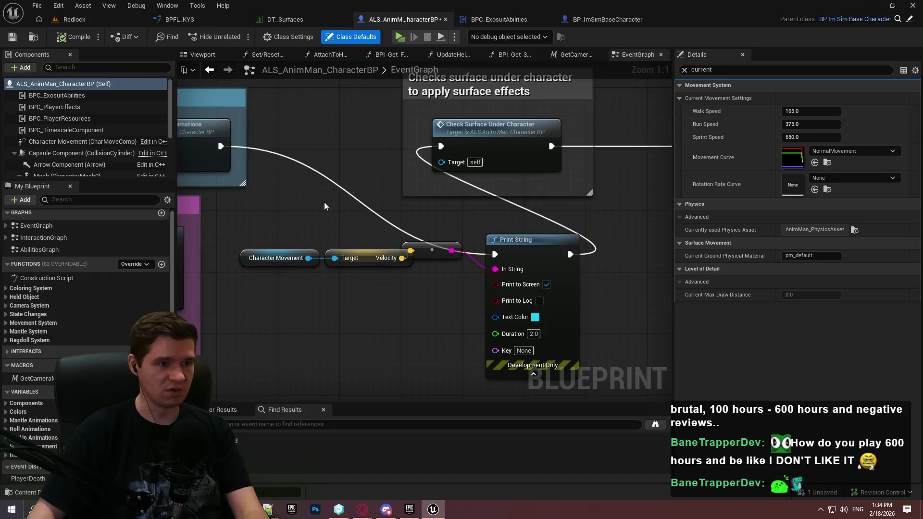
Break UpdateCharacterMovement's Then 2 link to Update Dynamic Movement Settings and compile with F7
click(608, 20)
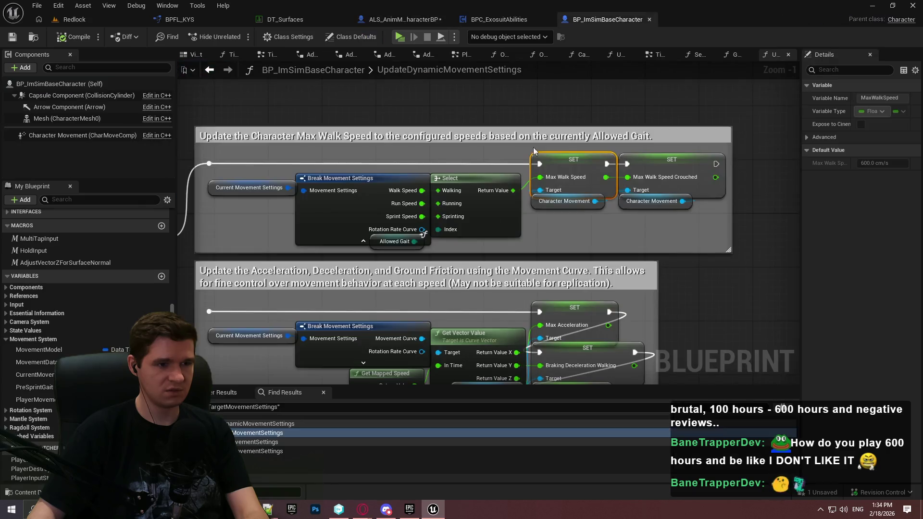
double_click(259, 451)
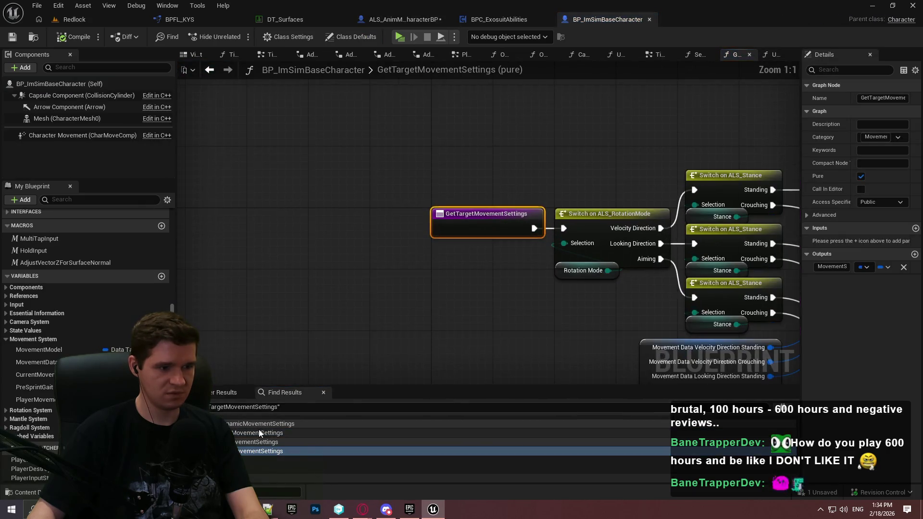
double_click(259, 433)
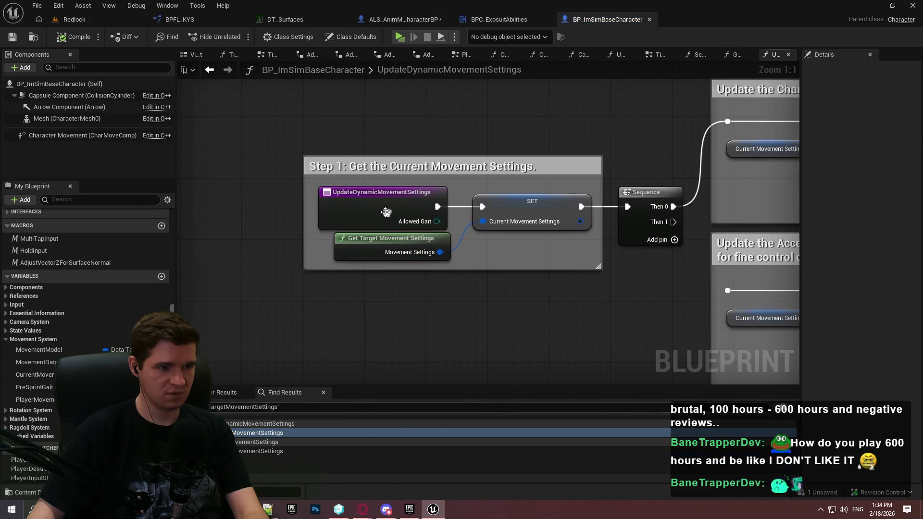
right_click(387, 215)
mouse_move(421, 314)
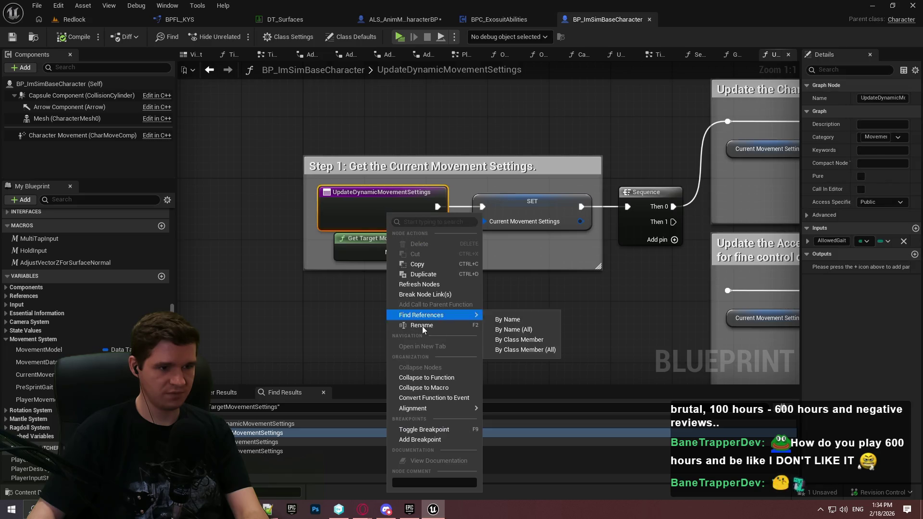
click(521, 321)
double_click(247, 434)
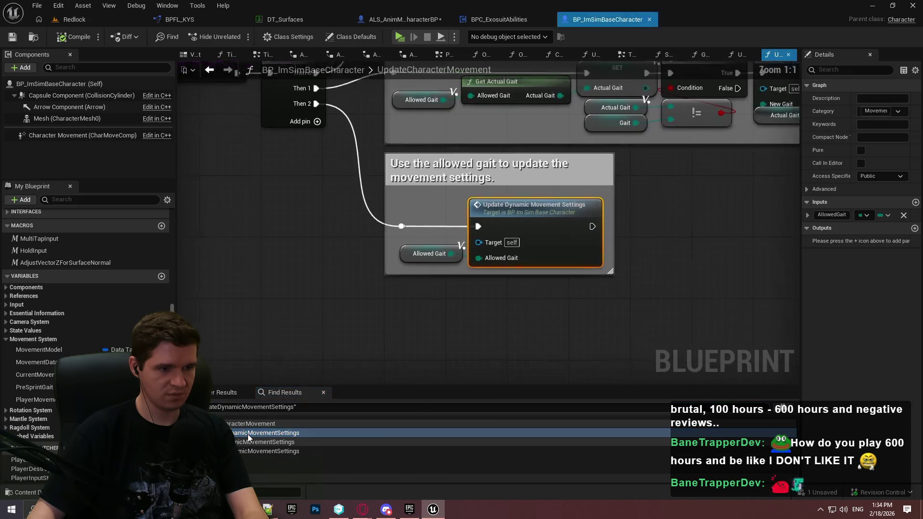
drag(372, 220, 469, 347)
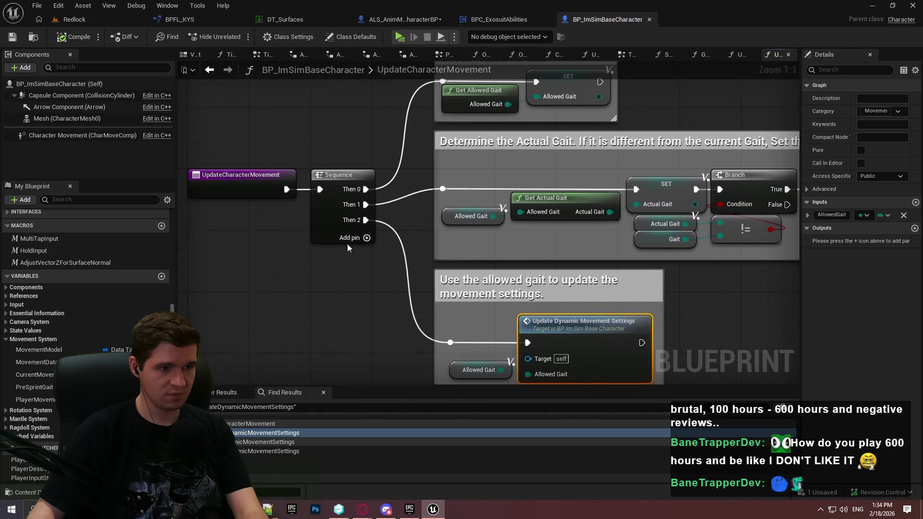
alt+click(368, 221)
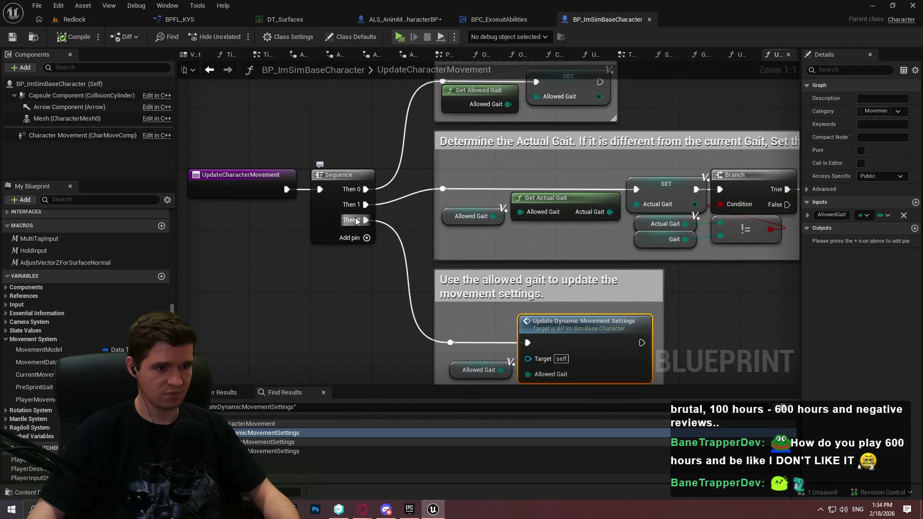
key(F7)
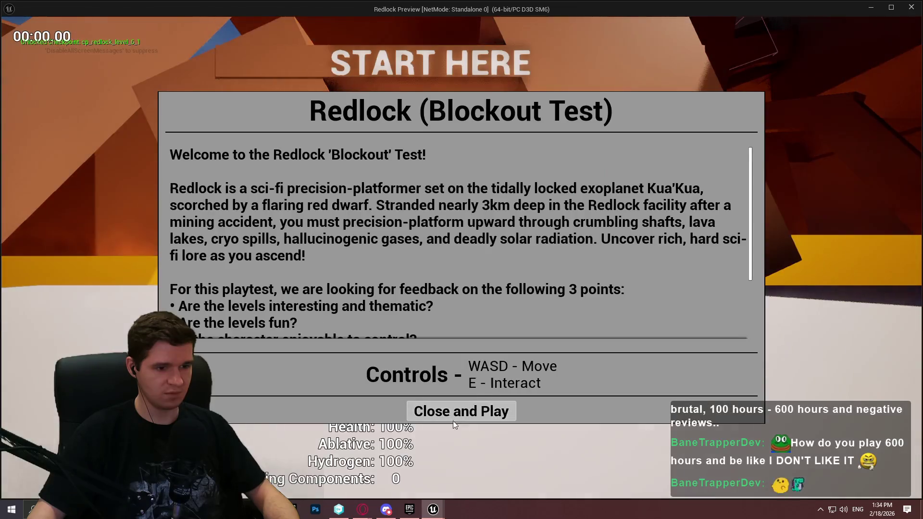
Play-test the Redlock level in a standalone window, exit with Escape, and return to DT_Surfaces
click(453, 418)
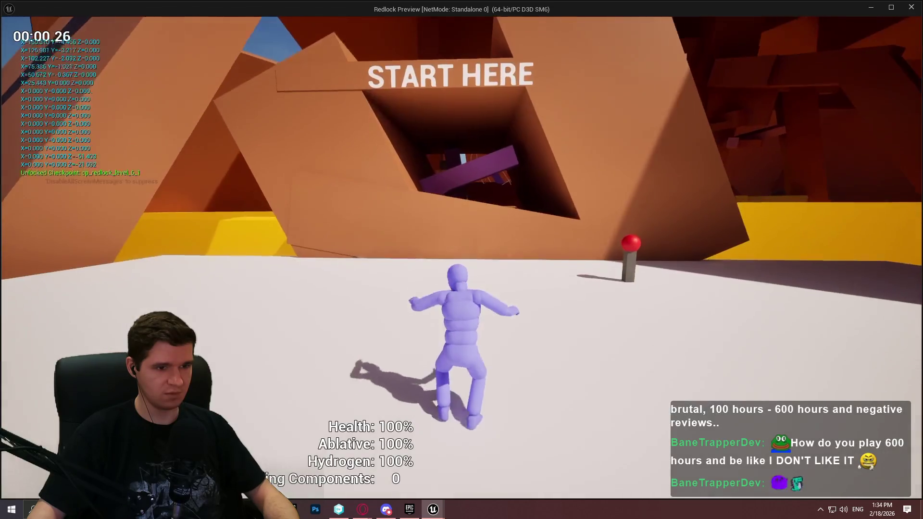
key(w)
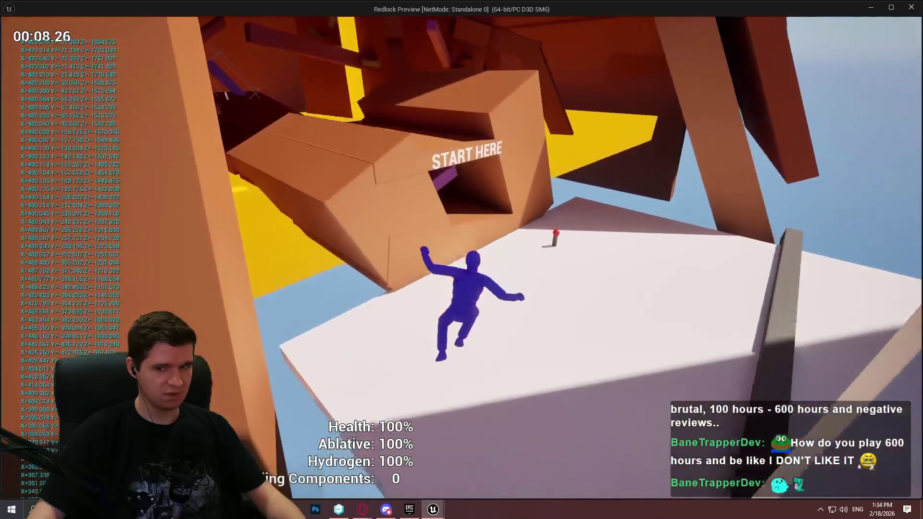
key(Escape)
click(301, 24)
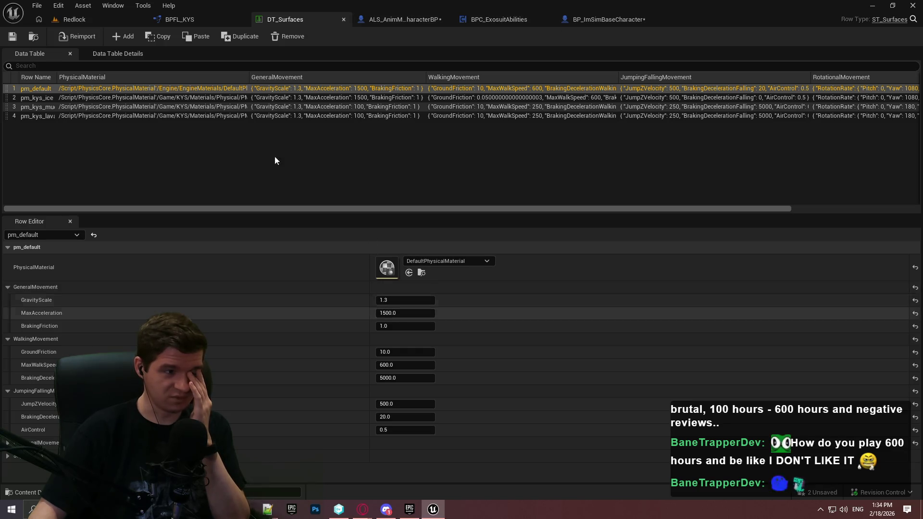
Type 350 into pm_default's MaxWalkSpeed field in place of 600
click(399, 364)
text(350)
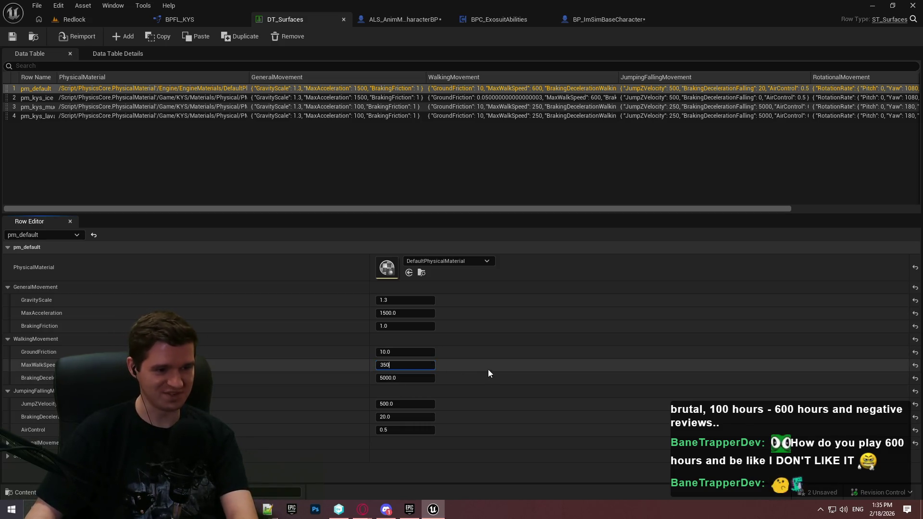